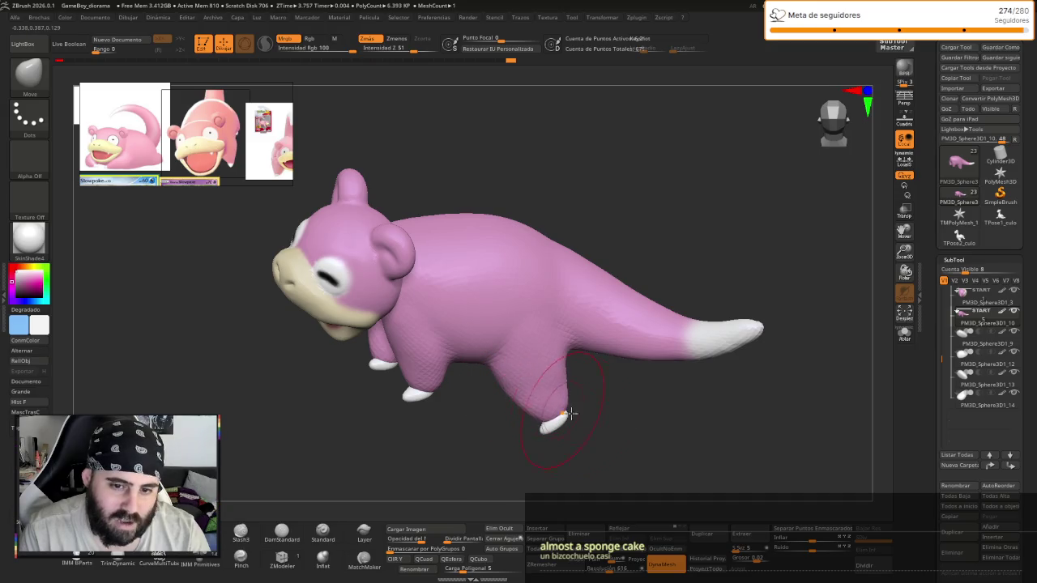
- Reposition the white claw on Slowpoke's back foot with Transpose, then return to the Move brush
{"action": "right_click_drag", "start_coordinate": [571, 414], "coordinate": [543, 426]}
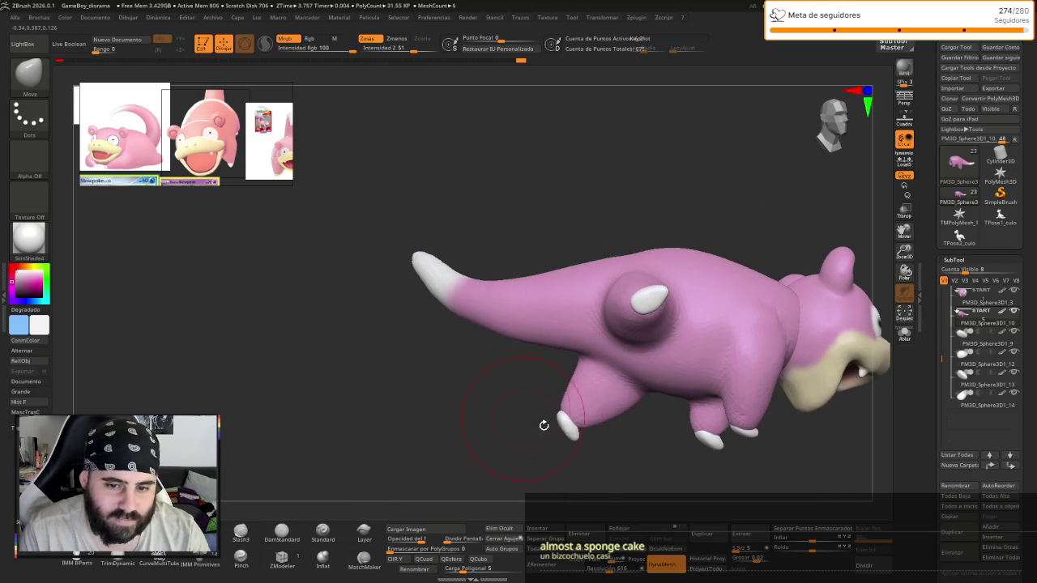
{"action": "key", "text": "w"}
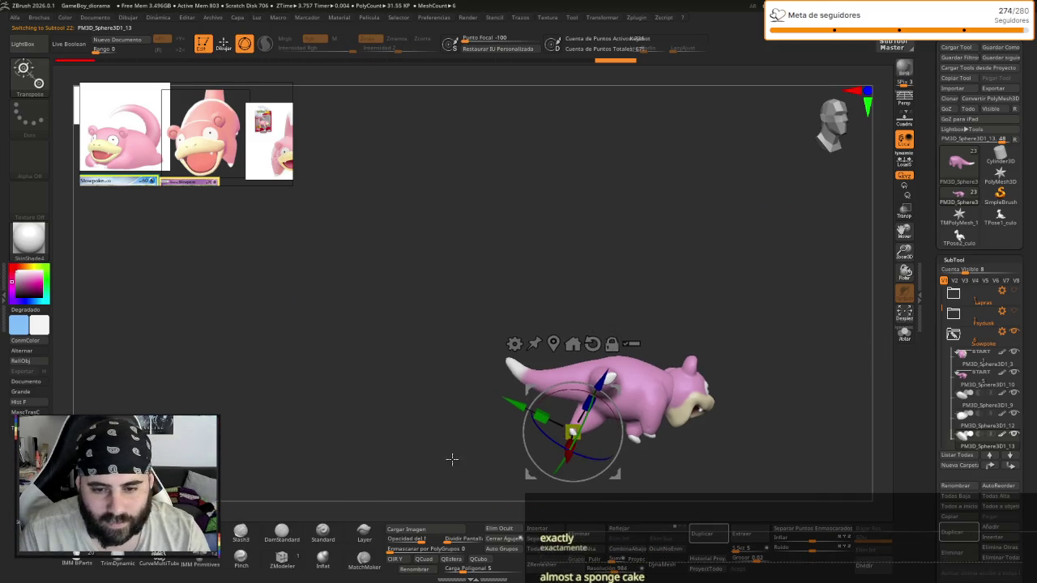
{"action": "right_click_drag", "start_coordinate": [446, 467], "coordinate": [349, 352], "text": "alt"}
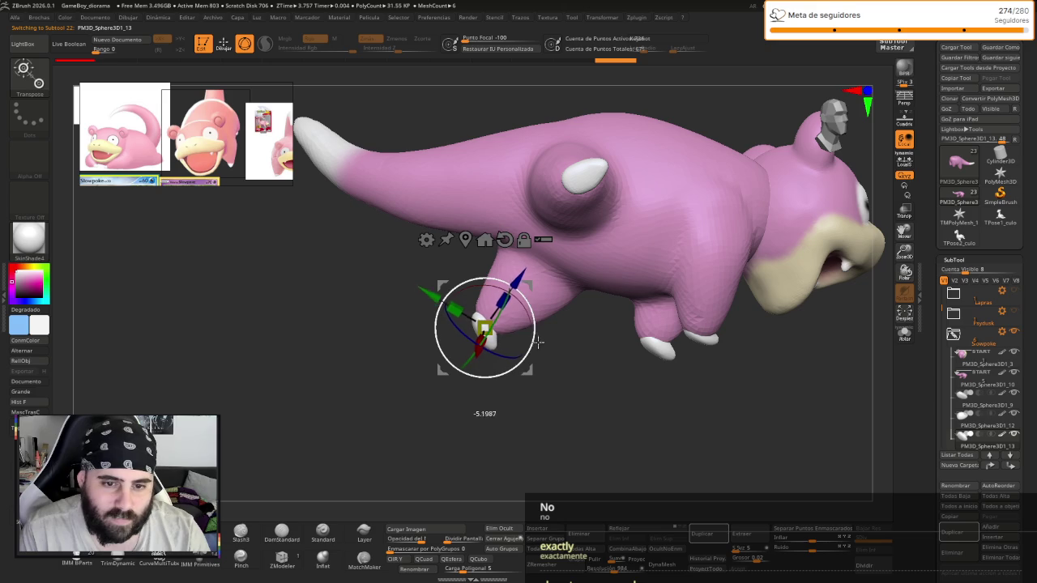
{"action": "key", "text": "q"}
- Make PM3D_Sphere3D1_10 the active subtool and zoom in on the model
{"action": "right_click_drag", "start_coordinate": [565, 417], "coordinate": [520, 358], "text": "ctrl"}
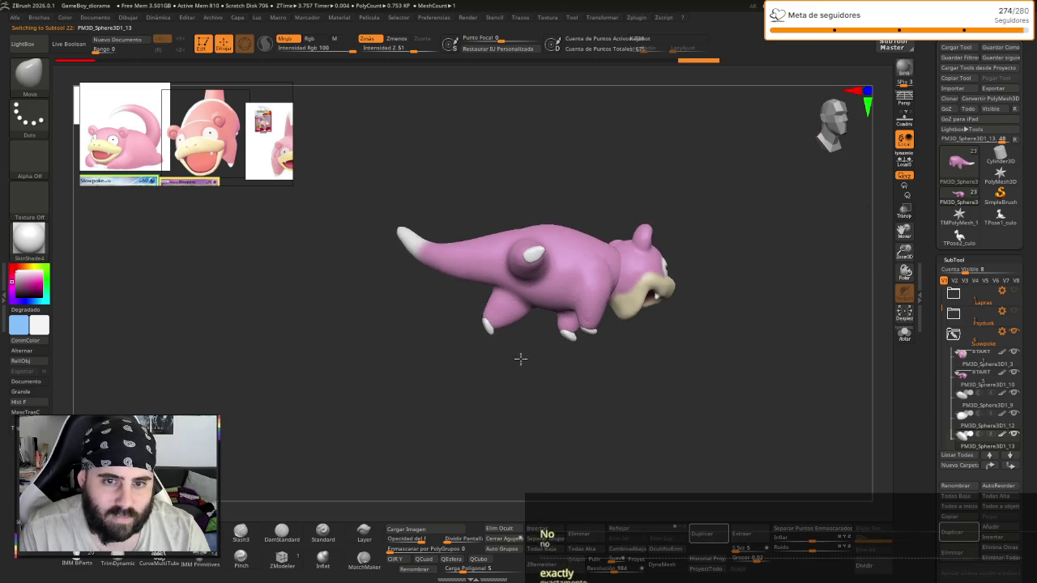
{"action": "left_click", "coordinate": [451, 287], "text": "alt"}
{"action": "mouse_move", "coordinate": [456, 287]}
{"action": "right_mouse_down", "text": "ctrl"}
{"action": "mouse_move", "coordinate": [456, 366]}
{"action": "mouse_move", "coordinate": [442, 409]}
{"action": "mouse_move", "coordinate": [457, 469]}
{"action": "right_mouse_up", "text": "ctrl"}
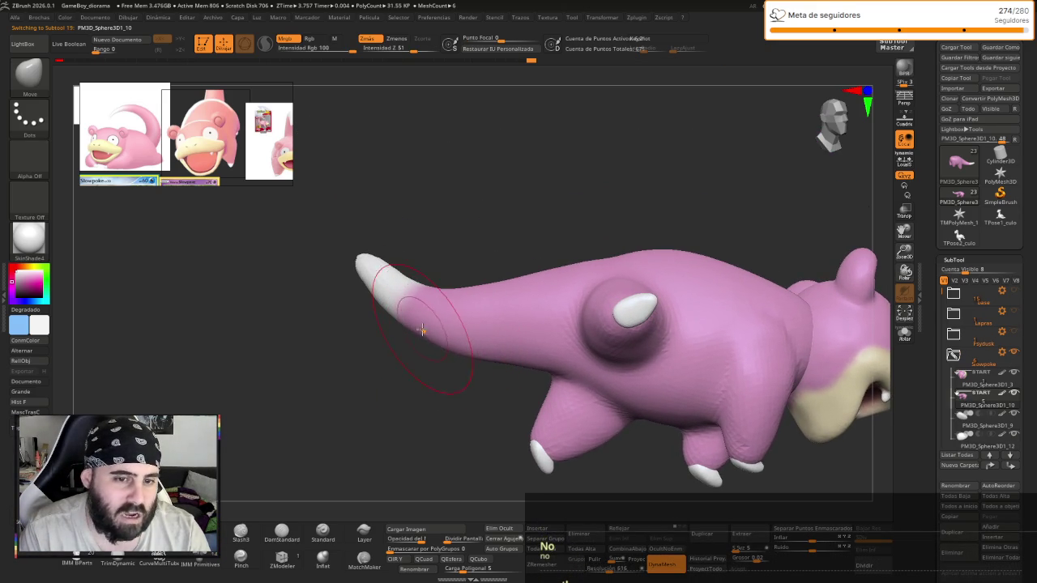
- Enlarge the Move brush and pull Slowpoke's tail upward and body into a sprawled lying pose
{"action": "right_click_drag", "start_coordinate": [415, 357], "coordinate": [463, 231]}
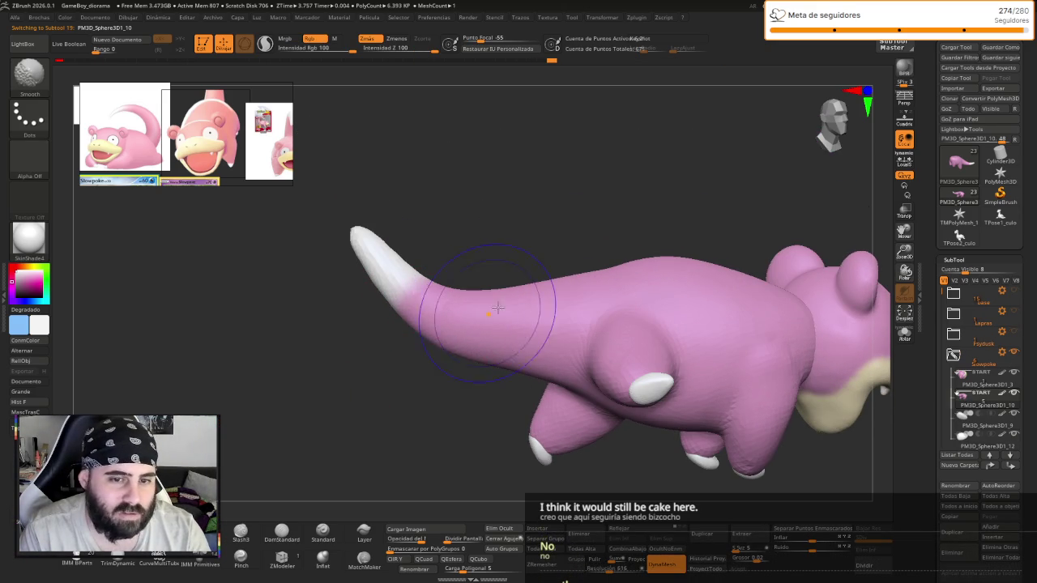
{"action": "mouse_move", "coordinate": [634, 225]}
{"action": "right_mouse_down"}
{"action": "mouse_move", "coordinate": [659, 261]}
{"action": "mouse_move", "coordinate": [599, 218]}
{"action": "right_mouse_up"}
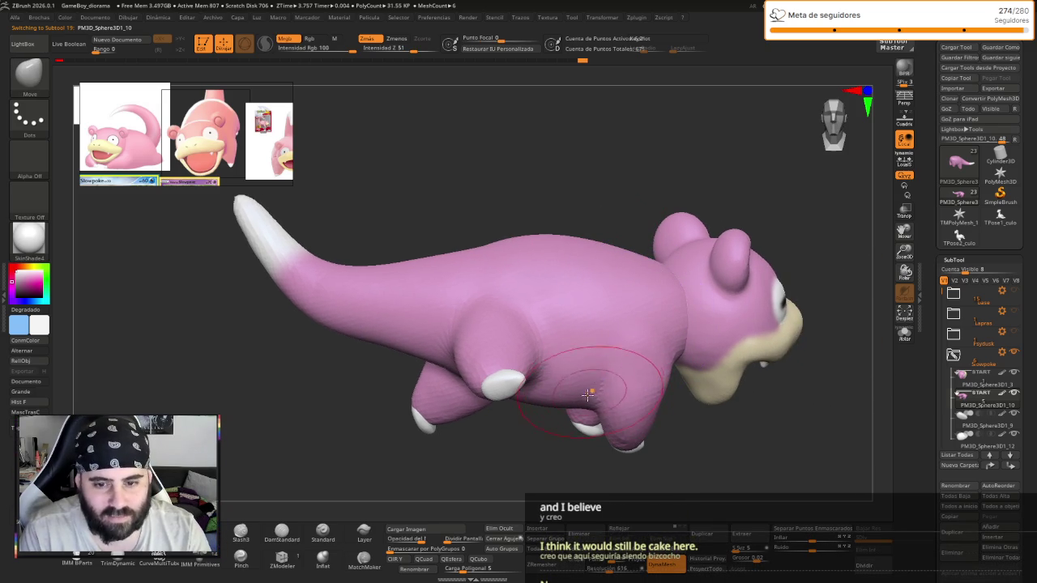
{"action": "mouse_move", "coordinate": [587, 397]}
{"action": "right_mouse_down"}
{"action": "mouse_move", "coordinate": [537, 424]}
{"action": "mouse_move", "coordinate": [593, 409]}
{"action": "right_mouse_up"}
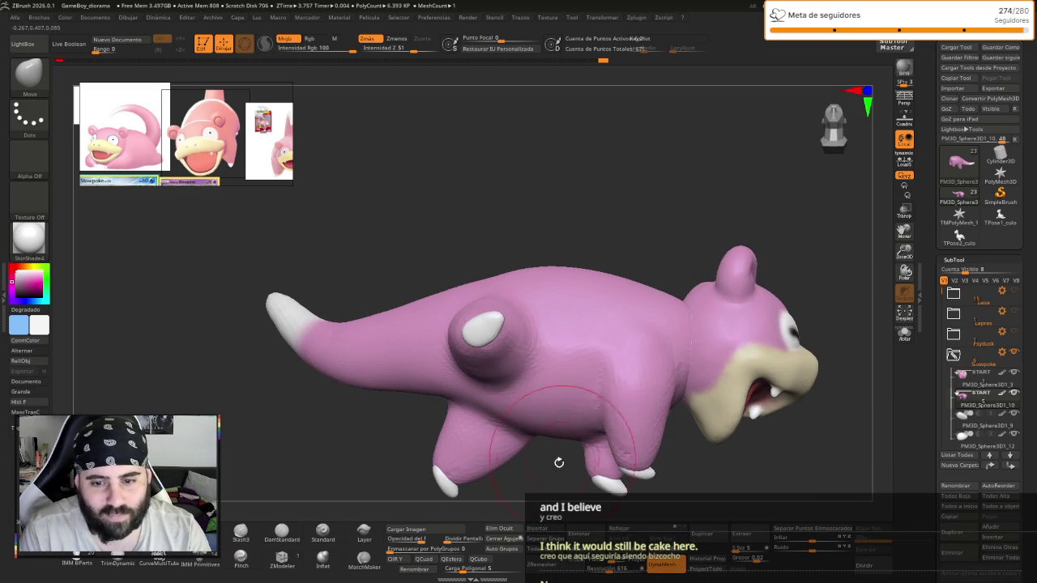
{"action": "right_click_drag", "start_coordinate": [559, 462], "coordinate": [555, 370]}
{"action": "right_click_drag", "start_coordinate": [648, 308], "coordinate": [609, 294]}
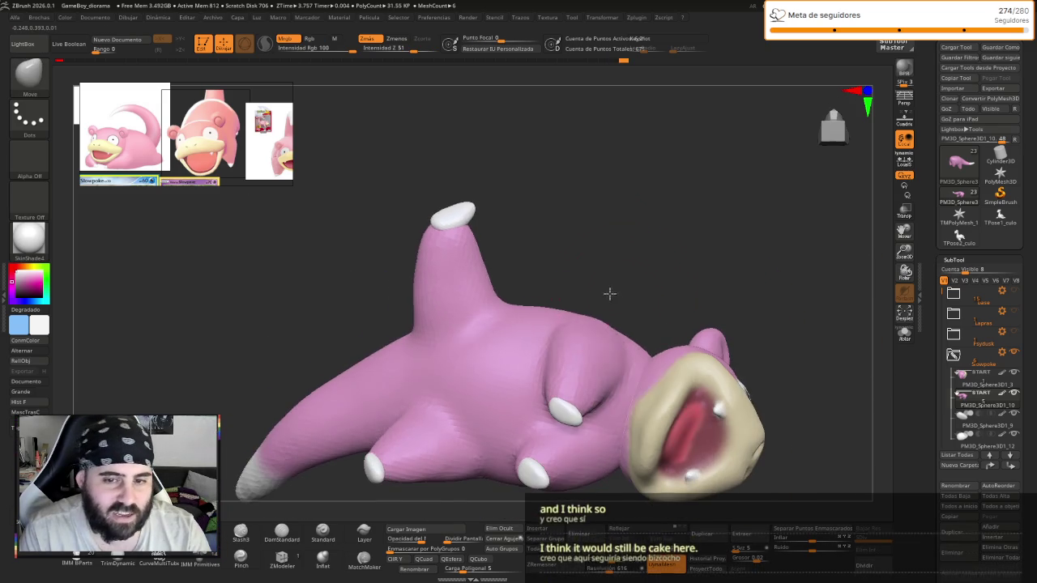
{"action": "key", "text": "s"}
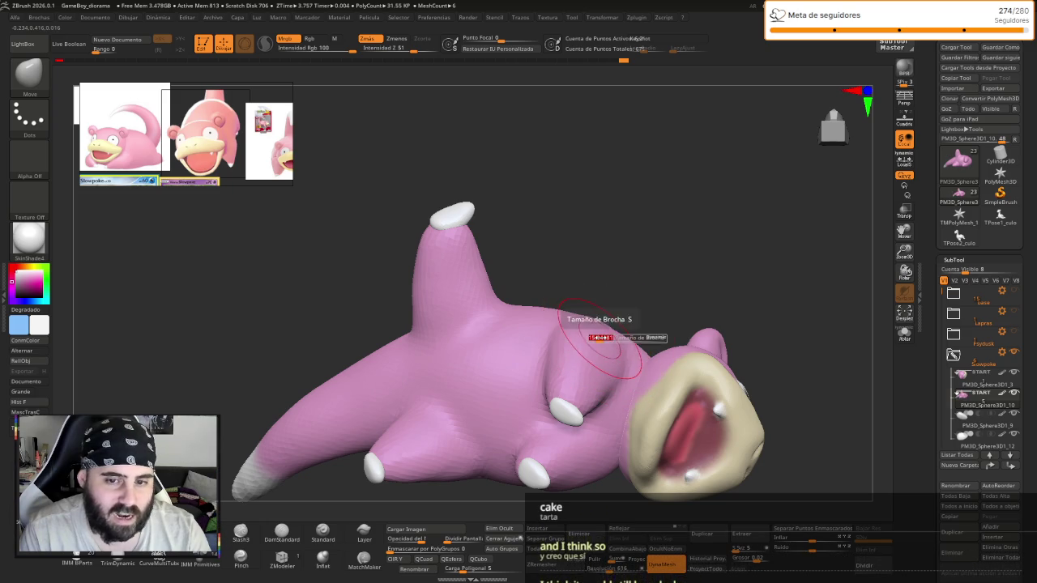
{"action": "left_click_drag", "start_coordinate": [601, 337], "coordinate": [599, 337]}
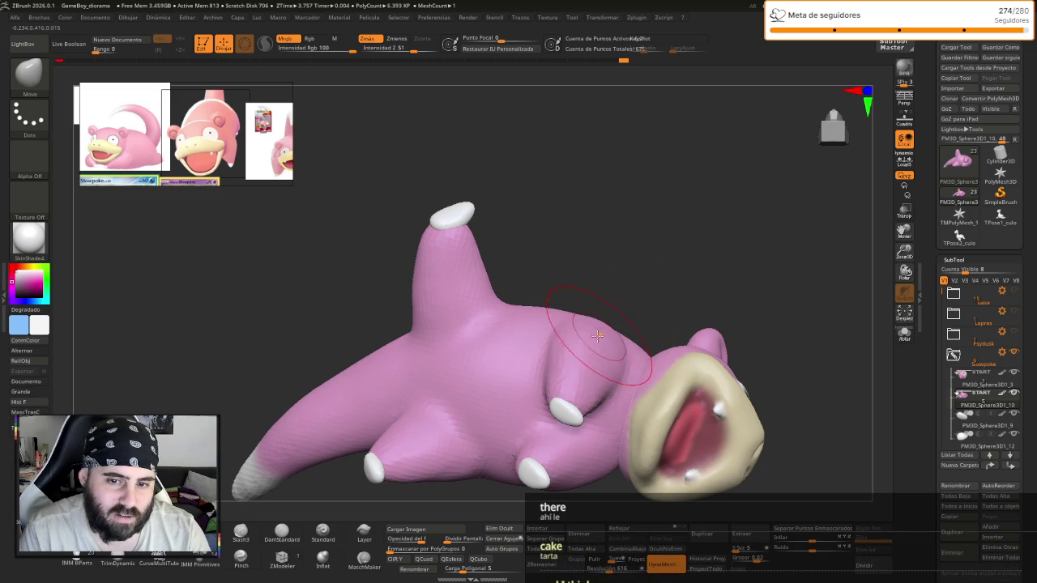
{"action": "mouse_move", "coordinate": [600, 322]}
{"action": "right_mouse_down"}
{"action": "mouse_move", "coordinate": [629, 236]}
{"action": "mouse_move", "coordinate": [556, 268]}
{"action": "right_mouse_up"}
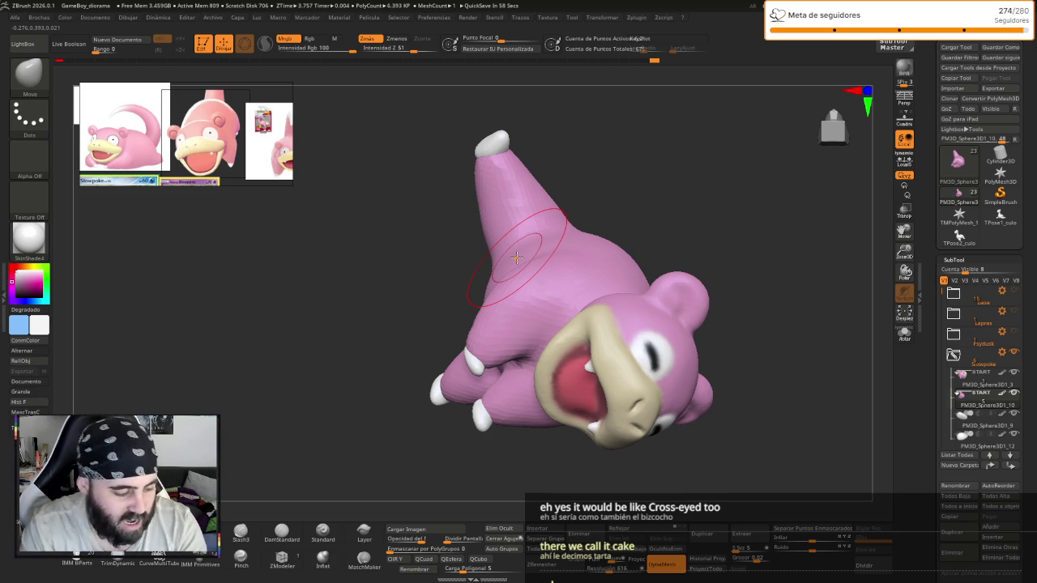
{"action": "mouse_move", "coordinate": [588, 227]}
{"action": "right_mouse_down"}
{"action": "mouse_move", "coordinate": [711, 267]}
{"action": "mouse_move", "coordinate": [659, 257]}
{"action": "mouse_move", "coordinate": [596, 211]}
{"action": "mouse_move", "coordinate": [483, 186]}
{"action": "right_mouse_up"}
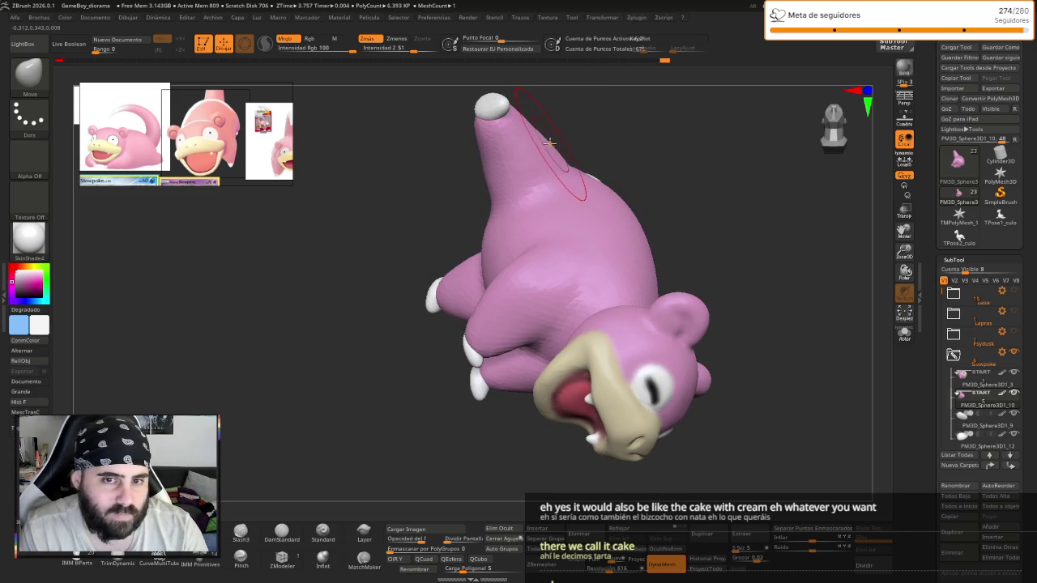
{"action": "mouse_move", "coordinate": [543, 153]}
{"action": "right_mouse_down"}
{"action": "mouse_move", "coordinate": [525, 189]}
{"action": "mouse_move", "coordinate": [626, 155]}
{"action": "mouse_move", "coordinate": [685, 308]}
{"action": "mouse_move", "coordinate": [646, 349]}
{"action": "mouse_move", "coordinate": [558, 357]}
{"action": "mouse_move", "coordinate": [575, 361]}
{"action": "mouse_move", "coordinate": [620, 426]}
{"action": "mouse_move", "coordinate": [624, 391]}
{"action": "mouse_move", "coordinate": [595, 403]}
{"action": "mouse_move", "coordinate": [643, 389]}
{"action": "right_mouse_up"}
- Select subtool PM3D_Sphere3D1_3 and save the GameBoy_diorama project with Ctrl+S
{"action": "key", "text": "Up"}
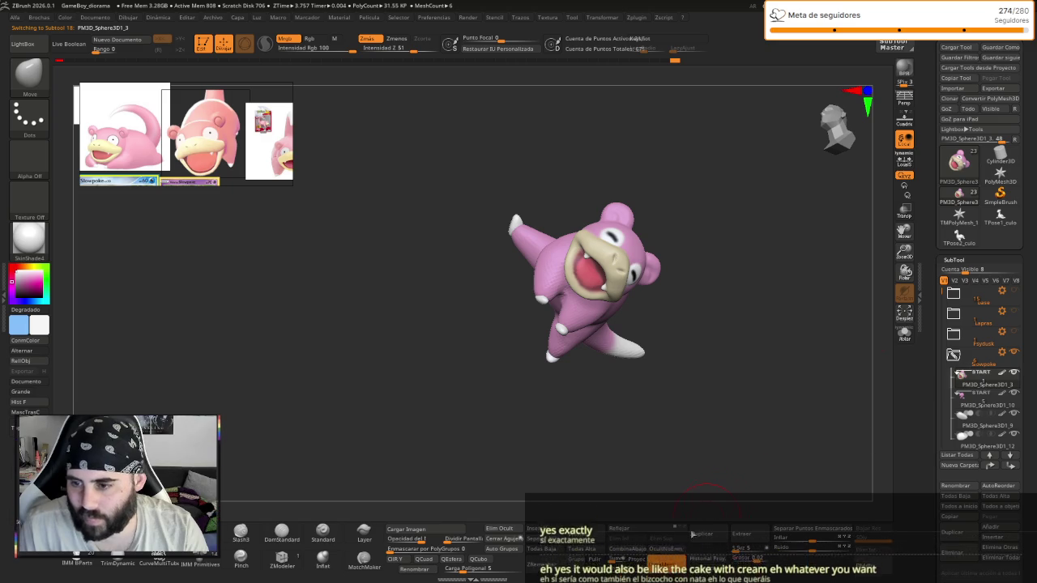
{"action": "key", "text": "ctrl+s"}
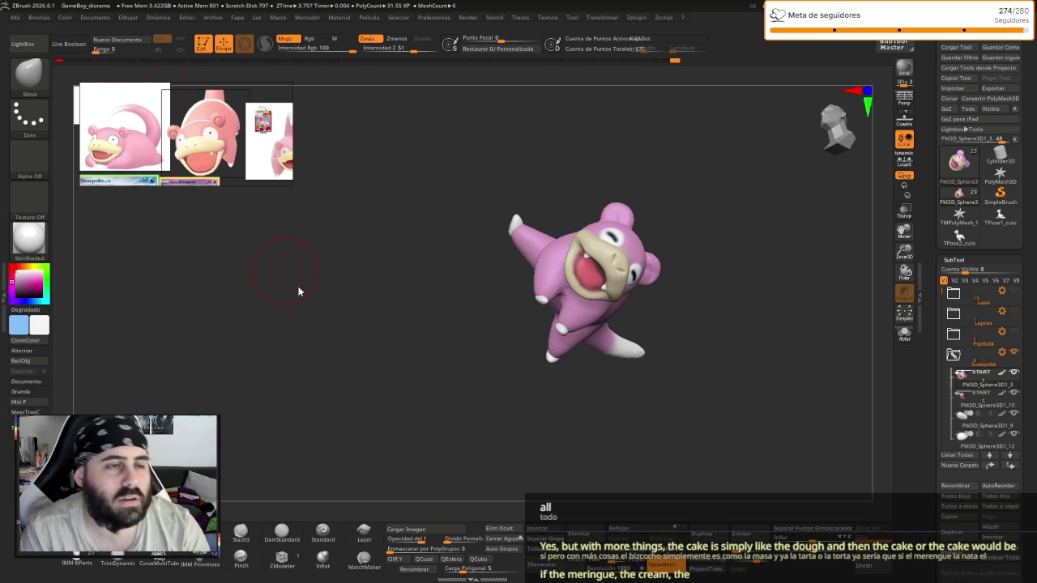
{"action": "key", "text": "ctrl+s"}
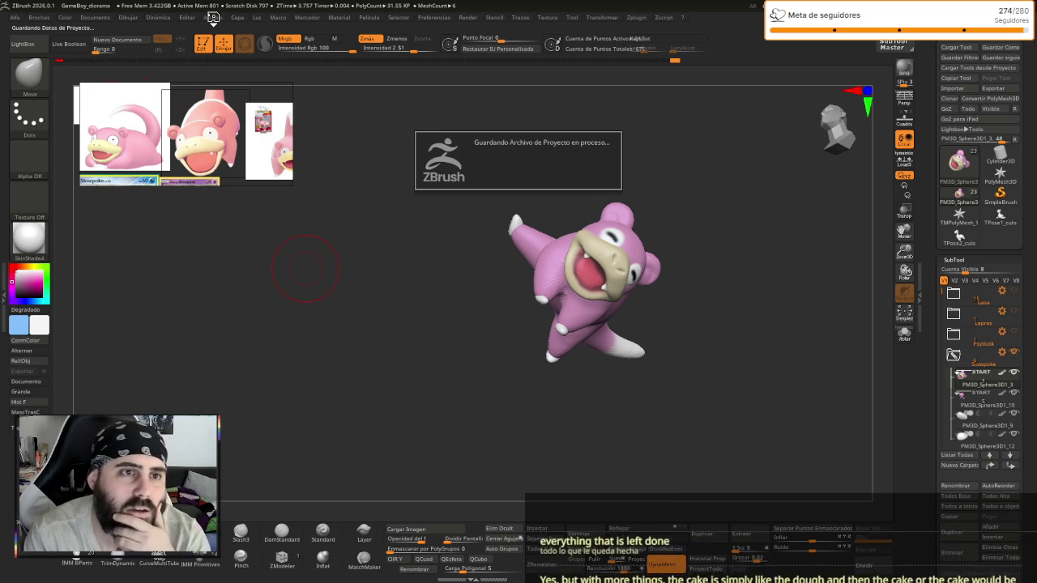
- Save the project as GameBoy_diorama_001
{"action": "left_click", "coordinate": [215, 18]}
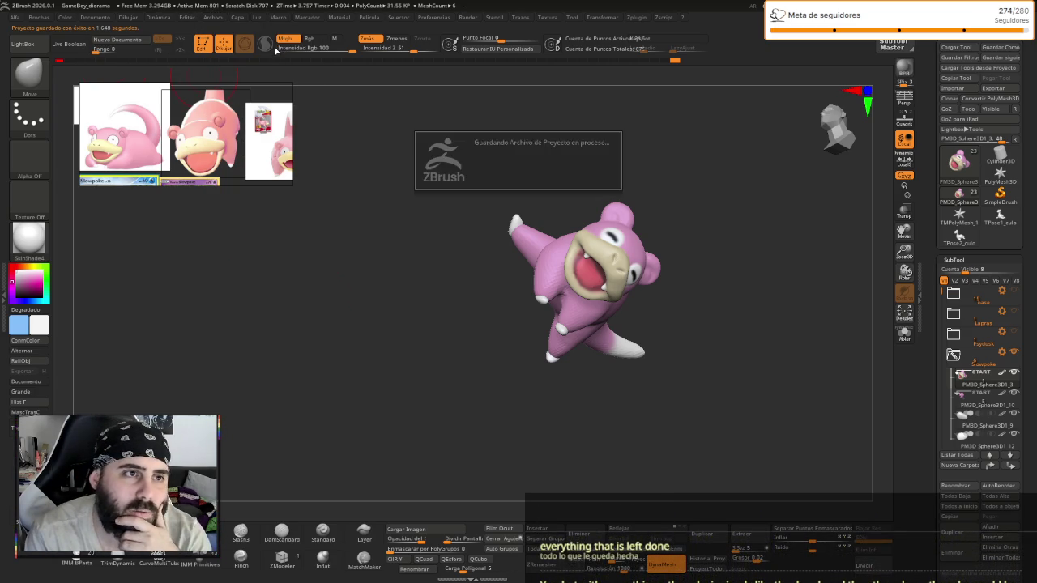
{"action": "left_click", "coordinate": [282, 57]}
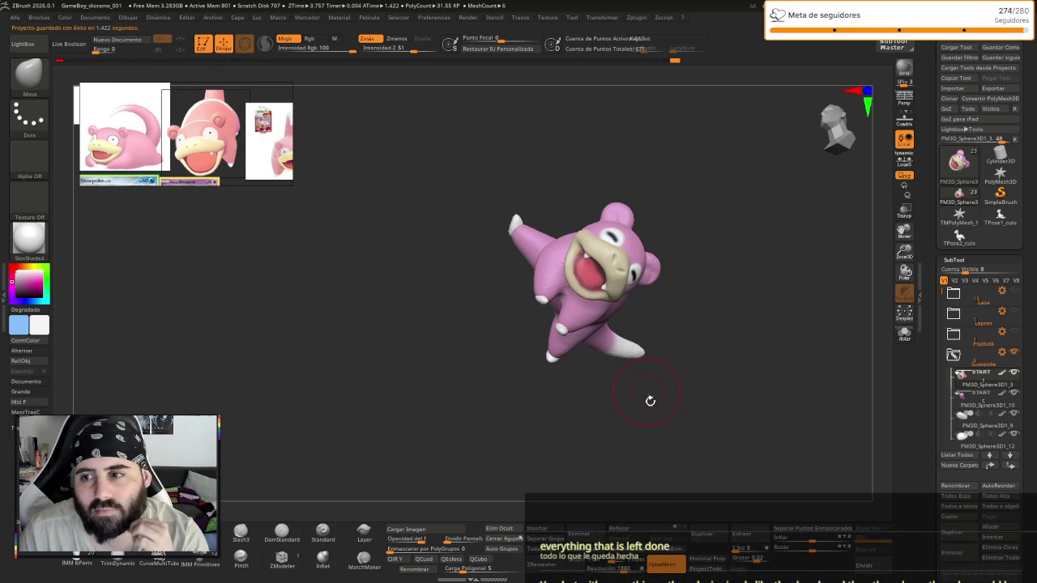
{"action": "mouse_move", "coordinate": [649, 401]}
{"action": "left_mouse_down"}
{"action": "mouse_move", "coordinate": [641, 432]}
{"action": "mouse_move", "coordinate": [676, 441]}
{"action": "left_mouse_up"}
{"action": "left_click_drag", "start_coordinate": [747, 440], "coordinate": [748, 456]}
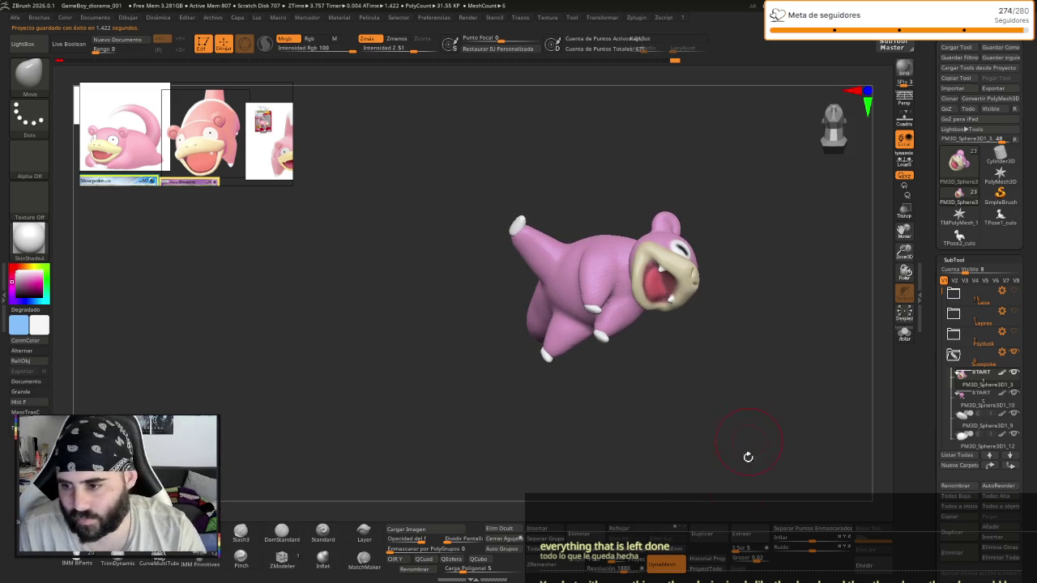
- MergeDown Slowpoke's parts into the single PM3D_Sphere3D1_3 subtool
{"action": "left_click", "coordinate": [620, 535]}
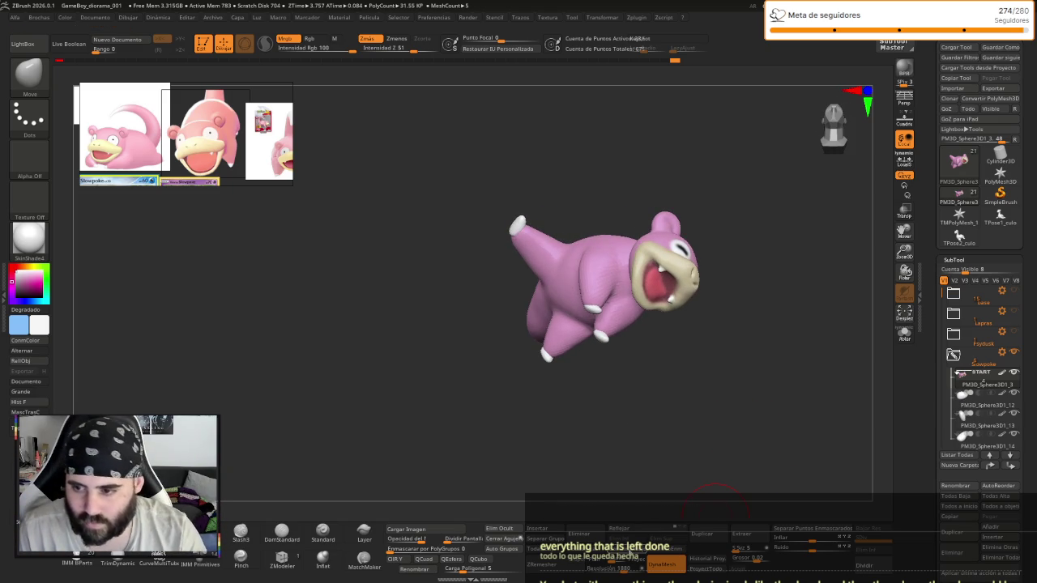
{"action": "left_click", "coordinate": [619, 535]}
{"action": "left_click", "coordinate": [620, 535]}
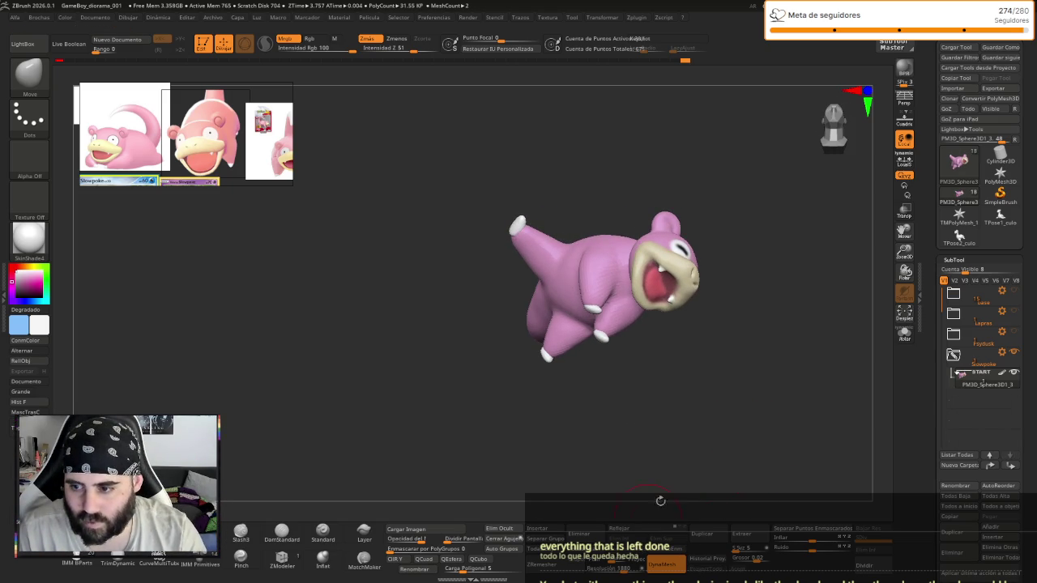
{"action": "mouse_move", "coordinate": [694, 448]}
{"action": "left_mouse_down"}
{"action": "mouse_move", "coordinate": [713, 446]}
{"action": "mouse_move", "coordinate": [690, 449]}
{"action": "left_mouse_up"}
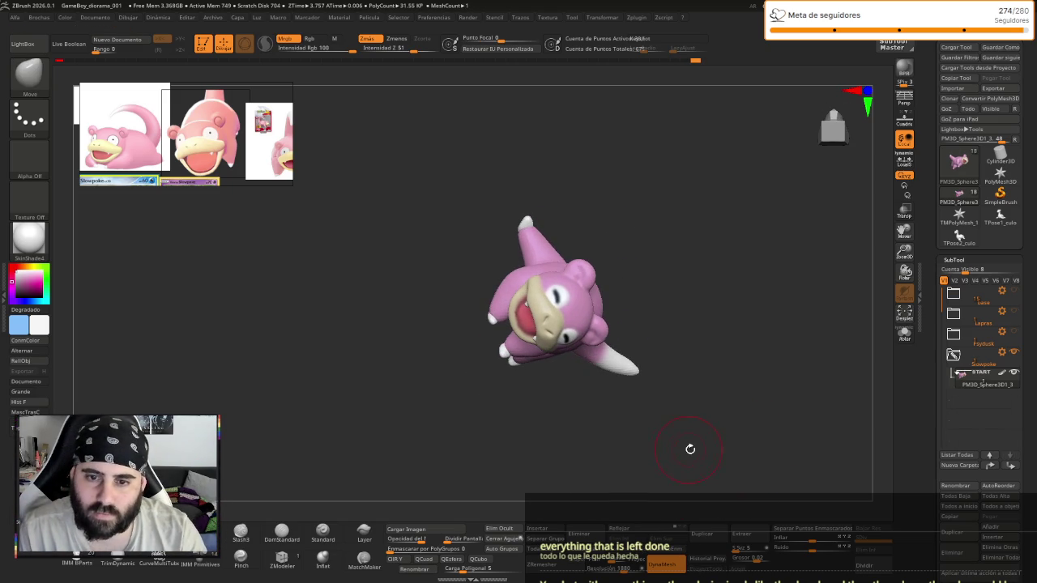
- Show the whole diorama and rotate Slowpoke with Transpose to lay it onto the rock
{"action": "left_click", "coordinate": [1014, 292], "text": "shift"}
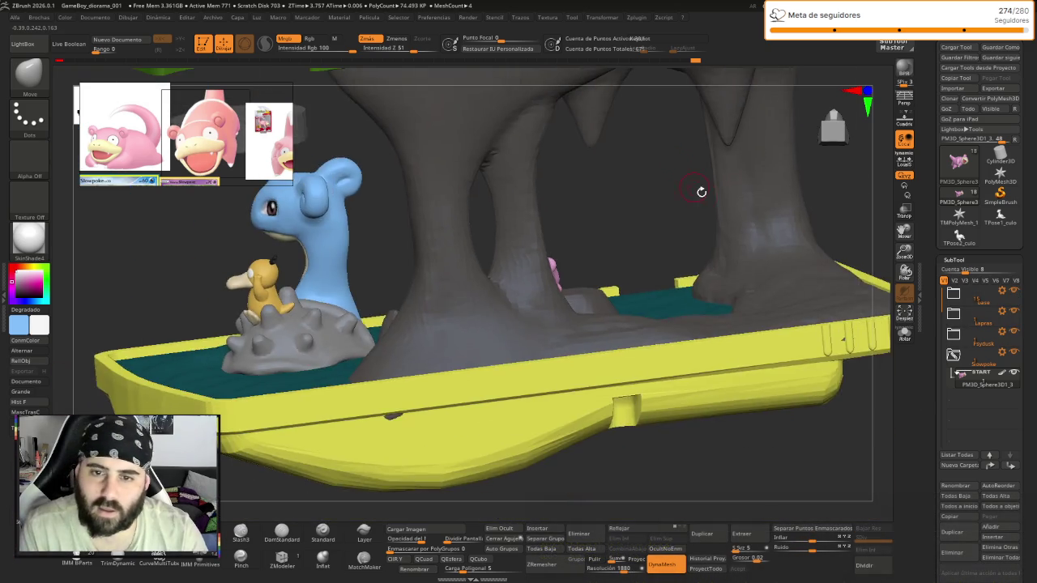
{"action": "mouse_move", "coordinate": [702, 192]}
{"action": "left_mouse_down"}
{"action": "mouse_move", "coordinate": [625, 173]}
{"action": "mouse_move", "coordinate": [681, 471]}
{"action": "left_mouse_up"}
{"action": "key", "text": "w"}
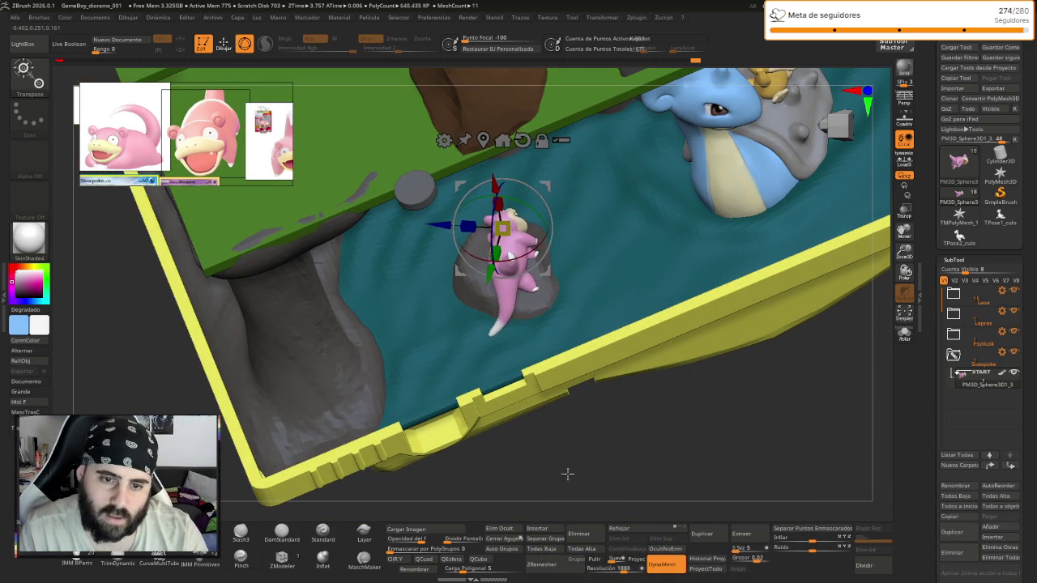
{"action": "mouse_move", "coordinate": [559, 257]}
{"action": "left_mouse_down"}
{"action": "mouse_move", "coordinate": [573, 404]}
{"action": "mouse_move", "coordinate": [537, 461]}
{"action": "mouse_move", "coordinate": [588, 396]}
{"action": "mouse_move", "coordinate": [591, 359]}
{"action": "left_mouse_up"}
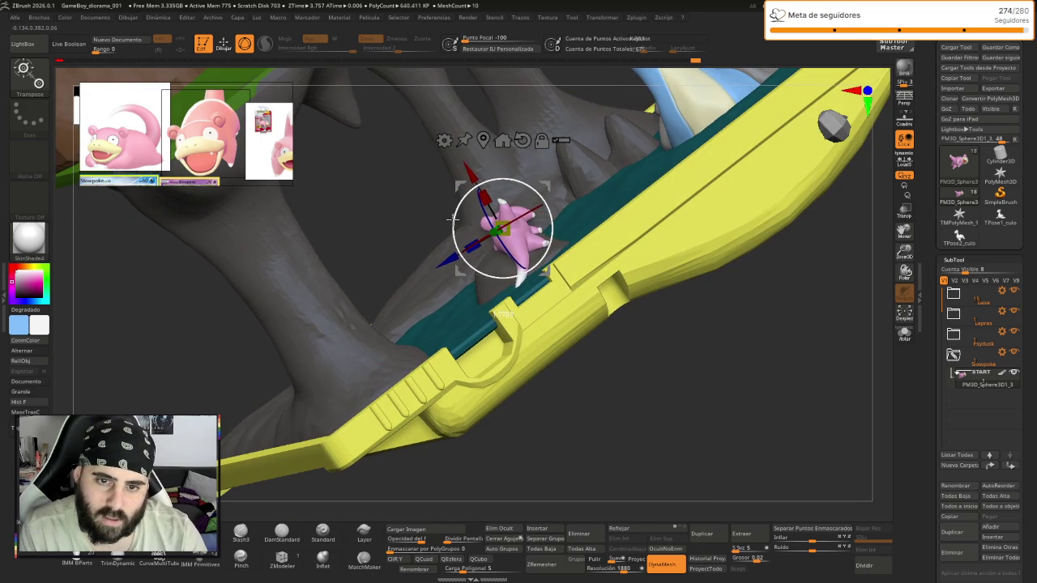
{"action": "left_click_drag", "start_coordinate": [452, 219], "coordinate": [455, 225]}
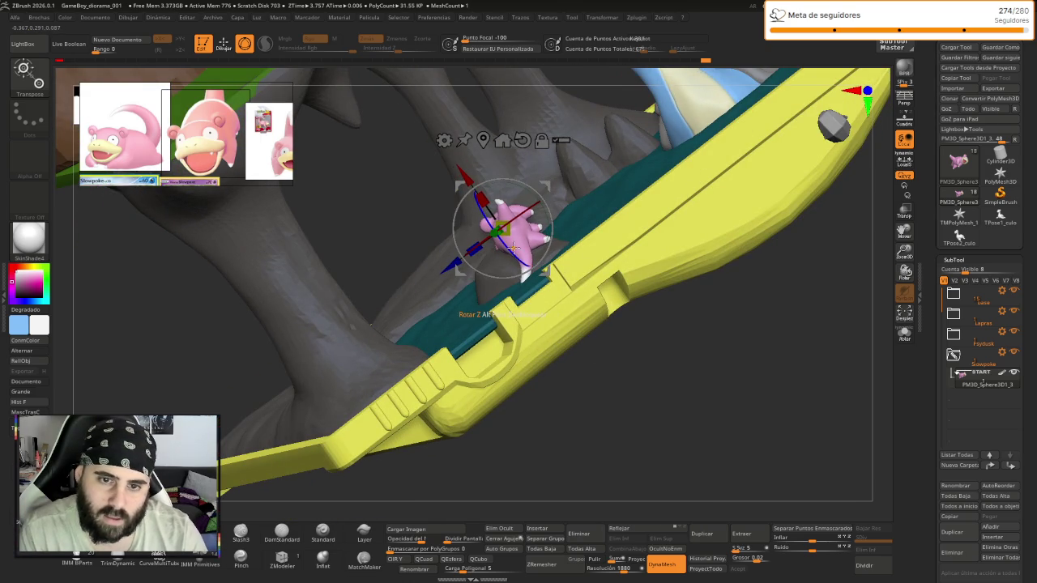
{"action": "left_click_drag", "start_coordinate": [544, 268], "coordinate": [531, 280]}
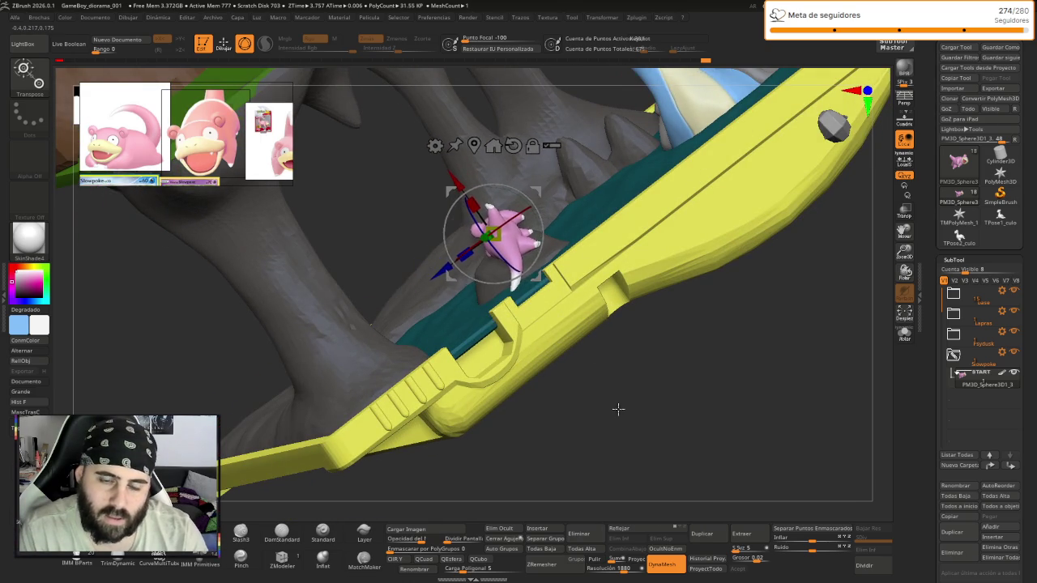
{"action": "mouse_move", "coordinate": [618, 407]}
{"action": "left_mouse_down"}
{"action": "mouse_move", "coordinate": [563, 447]}
{"action": "mouse_move", "coordinate": [663, 390]}
{"action": "left_mouse_up"}
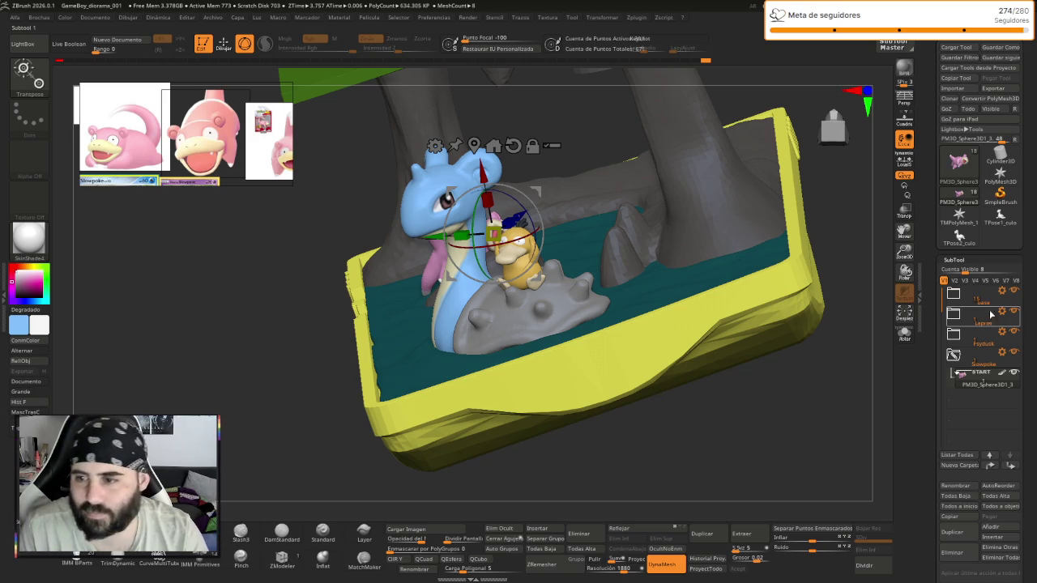
- Hide Lapras and Psyduck and swing Slowpoke's body around its head to sprawl across the rock
{"action": "left_click", "coordinate": [1013, 310]}
{"action": "left_click", "coordinate": [1013, 330]}
{"action": "mouse_move", "coordinate": [701, 413]}
{"action": "left_mouse_down"}
{"action": "mouse_move", "coordinate": [327, 392]}
{"action": "mouse_move", "coordinate": [300, 374]}
{"action": "mouse_move", "coordinate": [348, 435]}
{"action": "mouse_move", "coordinate": [255, 400]}
{"action": "mouse_move", "coordinate": [321, 379]}
{"action": "left_mouse_up"}
{"action": "mouse_move", "coordinate": [685, 255]}
{"action": "left_mouse_down"}
{"action": "mouse_move", "coordinate": [686, 246]}
{"action": "mouse_move", "coordinate": [654, 280]}
{"action": "mouse_move", "coordinate": [681, 257]}
{"action": "mouse_move", "coordinate": [683, 235]}
{"action": "mouse_move", "coordinate": [691, 265]}
{"action": "left_mouse_up"}
{"action": "mouse_move", "coordinate": [275, 297]}
{"action": "left_mouse_down"}
{"action": "mouse_move", "coordinate": [326, 284]}
{"action": "mouse_move", "coordinate": [423, 397]}
{"action": "left_mouse_up"}
{"action": "left_click_drag", "start_coordinate": [517, 512], "coordinate": [475, 503]}
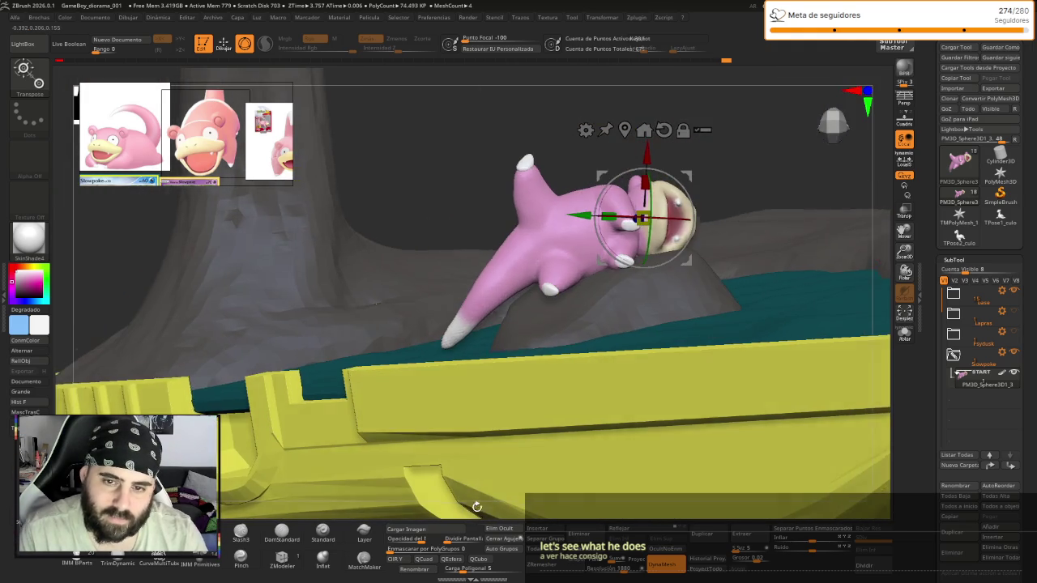
{"action": "left_click", "coordinate": [550, 318]}
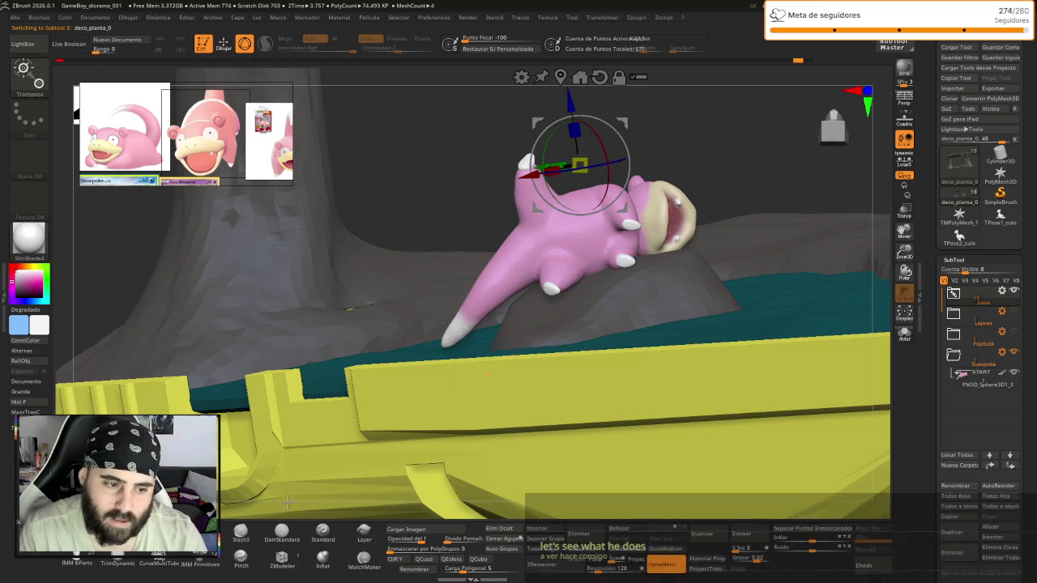
- Switch to the Move brush and orbit to check Slowpoke resting chin-down on the rock
{"action": "key", "text": "q"}
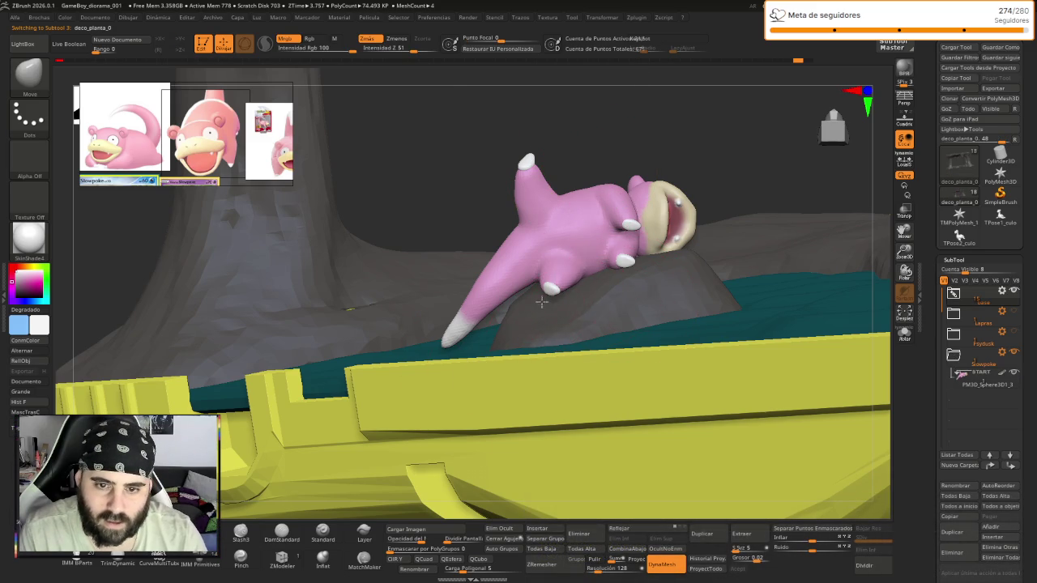
{"action": "mouse_move", "coordinate": [455, 211]}
{"action": "left_mouse_down"}
{"action": "mouse_move", "coordinate": [475, 278]}
{"action": "mouse_move", "coordinate": [460, 284]}
{"action": "left_mouse_up"}
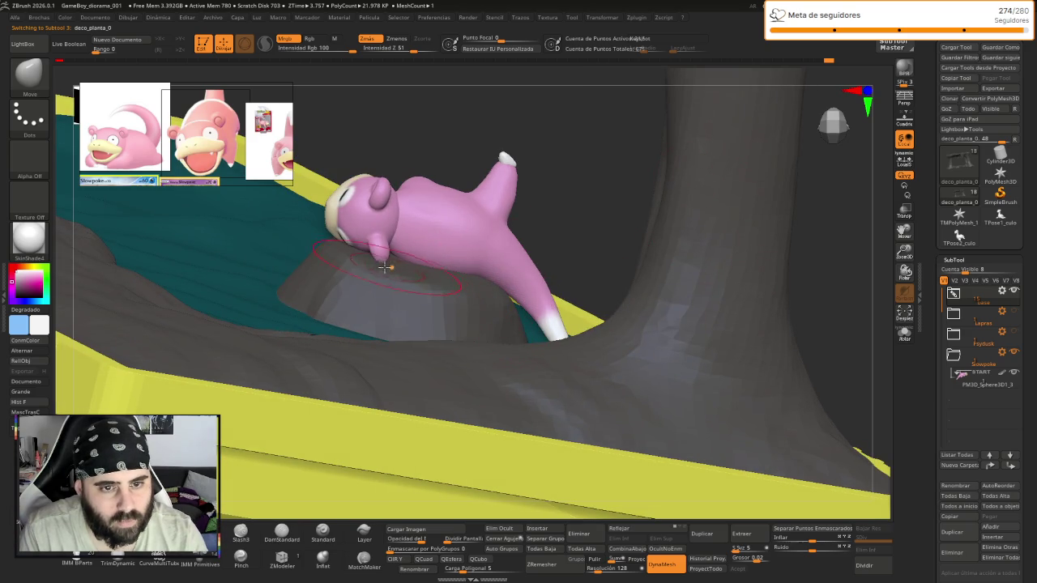
{"action": "mouse_move", "coordinate": [362, 259]}
{"action": "left_mouse_down"}
{"action": "mouse_move", "coordinate": [433, 86]}
{"action": "mouse_move", "coordinate": [558, 158]}
{"action": "mouse_move", "coordinate": [493, 192]}
{"action": "left_mouse_up"}
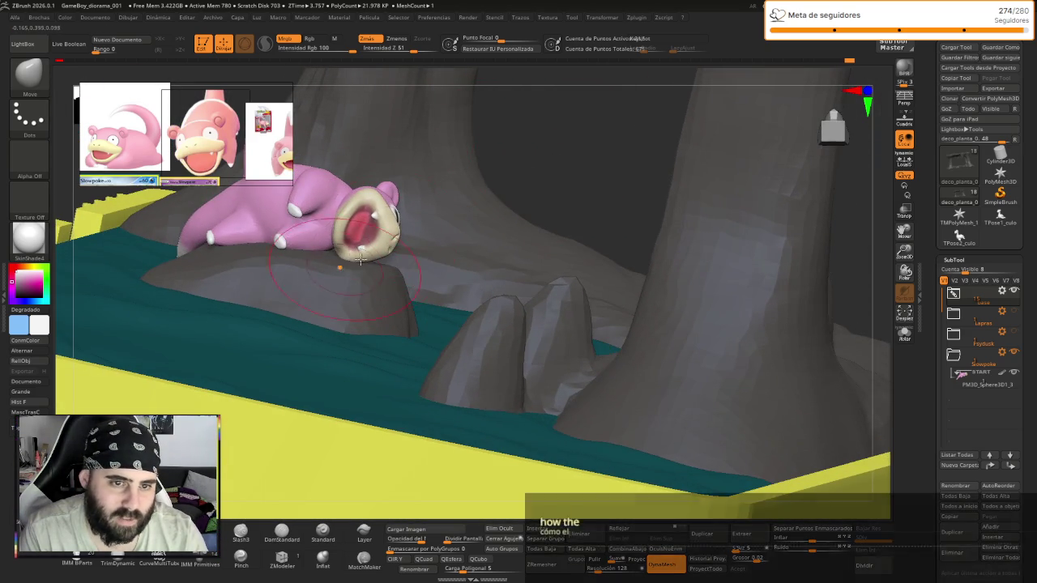
{"action": "mouse_move", "coordinate": [344, 257]}
{"action": "left_mouse_down"}
{"action": "mouse_move", "coordinate": [514, 157]}
{"action": "mouse_move", "coordinate": [450, 240]}
{"action": "left_mouse_up"}
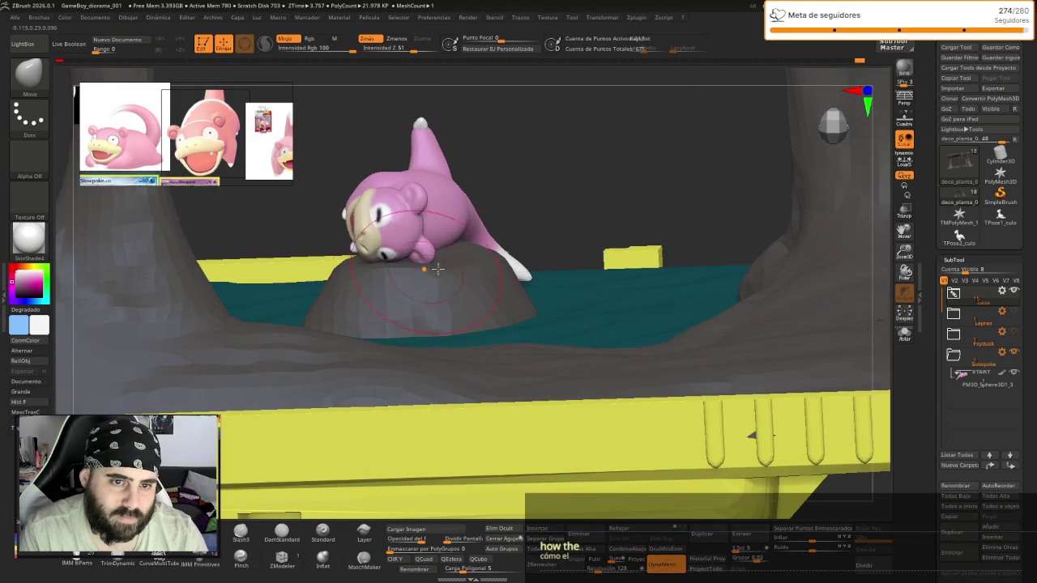
{"action": "left_click_drag", "start_coordinate": [573, 167], "coordinate": [417, 267]}
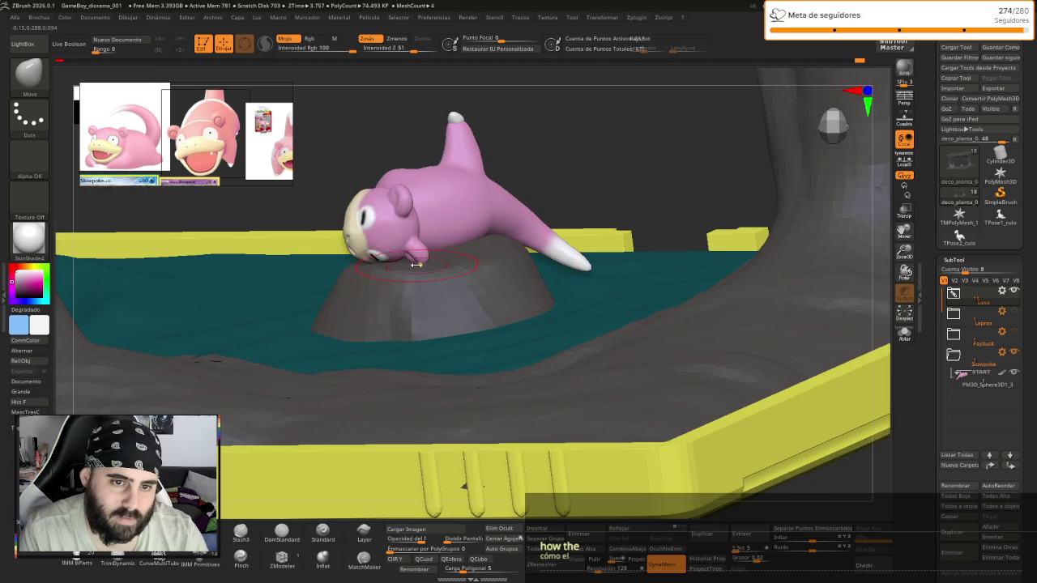
{"action": "left_click_drag", "start_coordinate": [575, 148], "coordinate": [441, 245]}
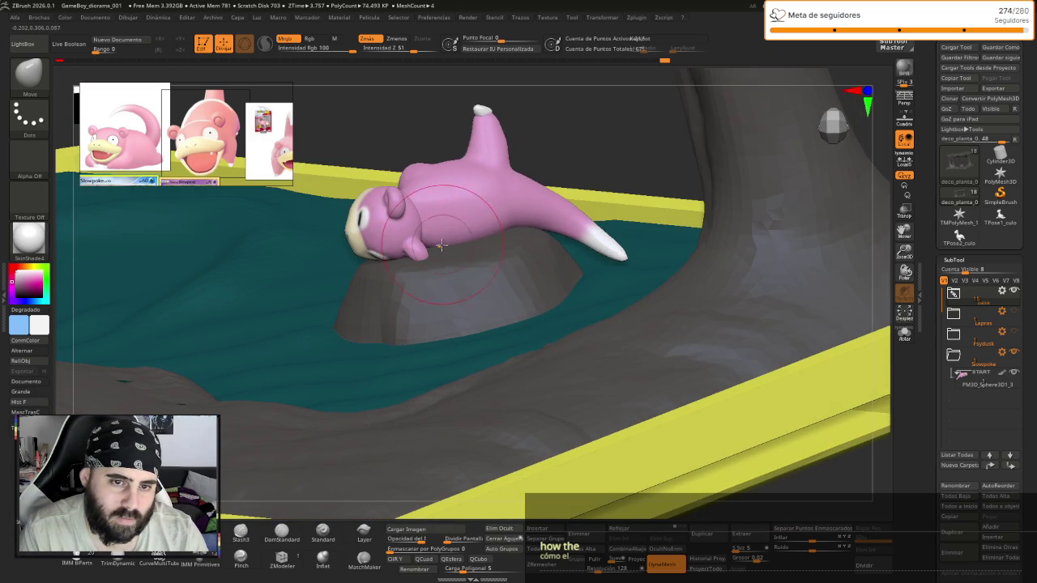
{"action": "mouse_move", "coordinate": [589, 137]}
{"action": "left_mouse_down"}
{"action": "mouse_move", "coordinate": [527, 143]}
{"action": "mouse_move", "coordinate": [540, 138]}
{"action": "mouse_move", "coordinate": [557, 164]}
{"action": "mouse_move", "coordinate": [597, 335]}
{"action": "mouse_move", "coordinate": [564, 181]}
{"action": "mouse_move", "coordinate": [551, 176]}
{"action": "mouse_move", "coordinate": [565, 216]}
{"action": "left_mouse_up"}
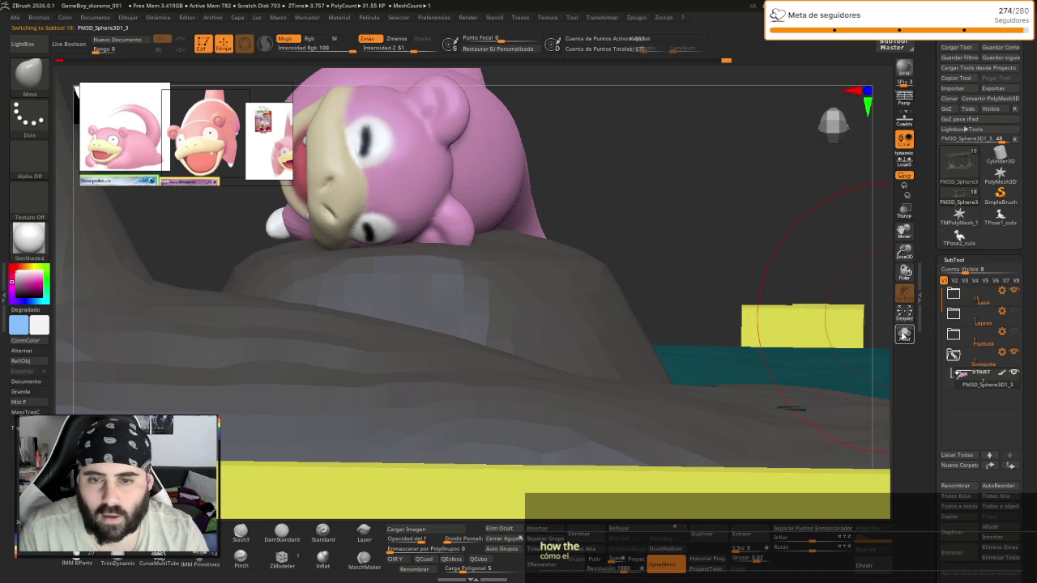
- Solo Slowpoke and orbit around it to reshape the front paw beside its chin
{"action": "left_click", "coordinate": [905, 334]}
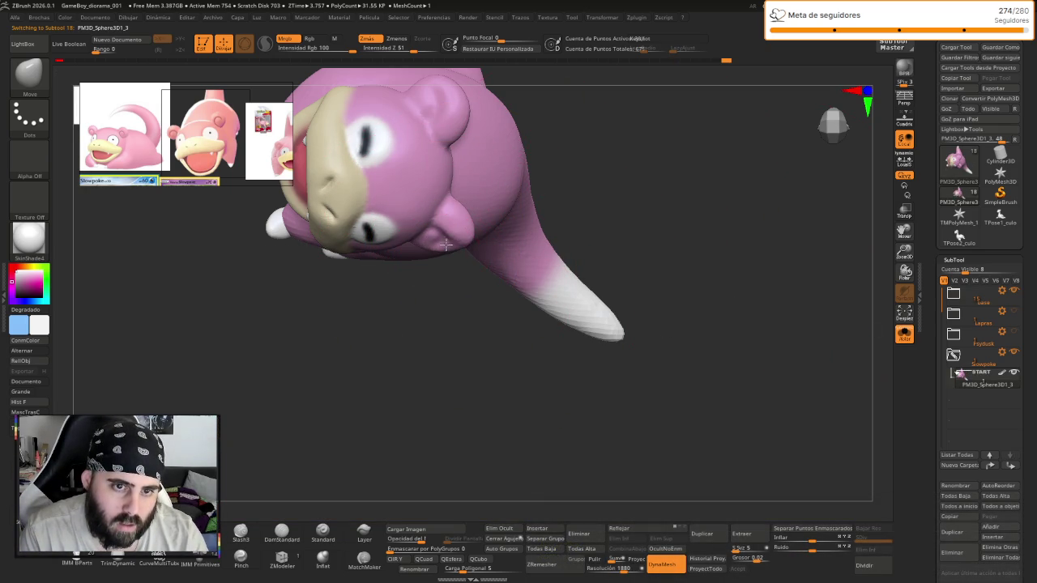
{"action": "mouse_move", "coordinate": [489, 265]}
{"action": "left_mouse_down"}
{"action": "mouse_move", "coordinate": [438, 275]}
{"action": "mouse_move", "coordinate": [458, 240]}
{"action": "mouse_move", "coordinate": [456, 338]}
{"action": "left_mouse_up"}
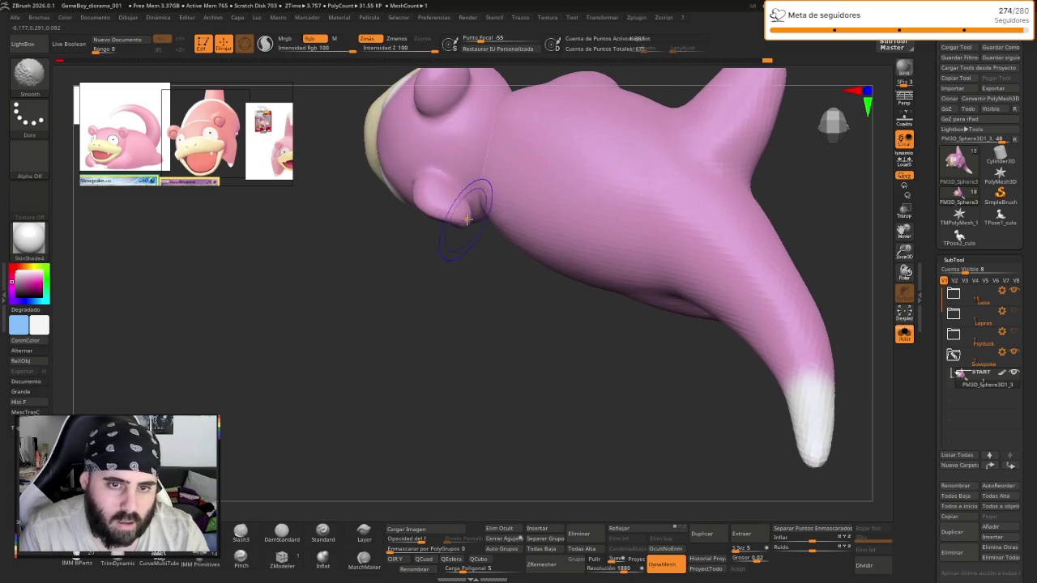
{"action": "left_click_drag", "start_coordinate": [456, 301], "coordinate": [486, 301]}
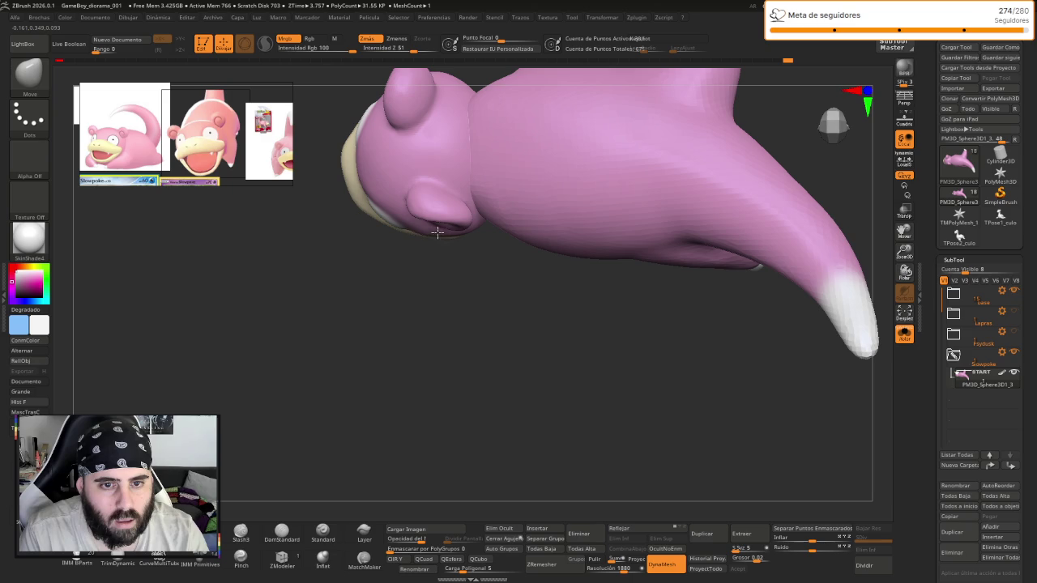
{"action": "mouse_move", "coordinate": [438, 232]}
{"action": "left_mouse_down"}
{"action": "mouse_move", "coordinate": [440, 289]}
{"action": "mouse_move", "coordinate": [518, 264]}
{"action": "mouse_move", "coordinate": [422, 233]}
{"action": "mouse_move", "coordinate": [482, 247]}
{"action": "mouse_move", "coordinate": [413, 313]}
{"action": "mouse_move", "coordinate": [461, 284]}
{"action": "mouse_move", "coordinate": [475, 246]}
{"action": "mouse_move", "coordinate": [483, 338]}
{"action": "left_mouse_up"}
- Turn Solo off and orbit the full diorama with Lapras and Psyduck beside Slowpoke
{"action": "left_click", "coordinate": [901, 337]}
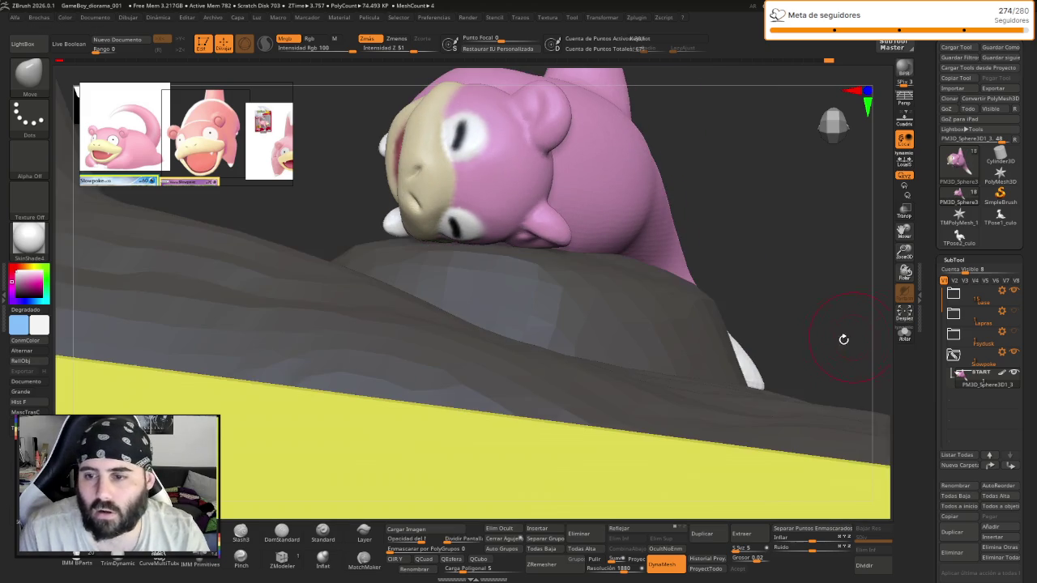
{"action": "mouse_move", "coordinate": [843, 340]}
{"action": "left_mouse_down"}
{"action": "mouse_move", "coordinate": [783, 250]}
{"action": "mouse_move", "coordinate": [694, 227]}
{"action": "mouse_move", "coordinate": [746, 241]}
{"action": "mouse_move", "coordinate": [706, 175]}
{"action": "mouse_move", "coordinate": [412, 412]}
{"action": "mouse_move", "coordinate": [396, 392]}
{"action": "mouse_move", "coordinate": [426, 462]}
{"action": "mouse_move", "coordinate": [408, 378]}
{"action": "mouse_move", "coordinate": [420, 410]}
{"action": "left_mouse_up"}
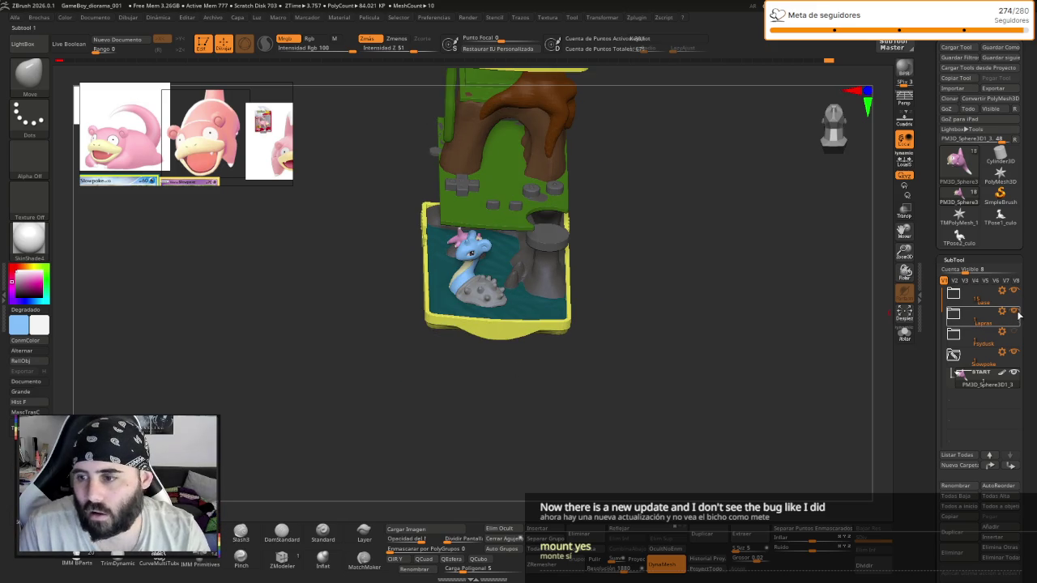
{"action": "mouse_move", "coordinate": [744, 411]}
{"action": "left_mouse_down"}
{"action": "mouse_move", "coordinate": [840, 419]}
{"action": "mouse_move", "coordinate": [721, 488]}
{"action": "mouse_move", "coordinate": [693, 426]}
{"action": "mouse_move", "coordinate": [657, 442]}
{"action": "mouse_move", "coordinate": [692, 377]}
{"action": "mouse_move", "coordinate": [680, 459]}
{"action": "mouse_move", "coordinate": [631, 459]}
{"action": "mouse_move", "coordinate": [655, 430]}
{"action": "mouse_move", "coordinate": [639, 449]}
{"action": "mouse_move", "coordinate": [656, 448]}
{"action": "mouse_move", "coordinate": [649, 455]}
{"action": "mouse_move", "coordinate": [708, 410]}
{"action": "mouse_move", "coordinate": [655, 433]}
{"action": "mouse_move", "coordinate": [708, 412]}
{"action": "mouse_move", "coordinate": [717, 421]}
{"action": "mouse_move", "coordinate": [691, 397]}
{"action": "mouse_move", "coordinate": [678, 452]}
{"action": "mouse_move", "coordinate": [671, 439]}
{"action": "left_mouse_up"}
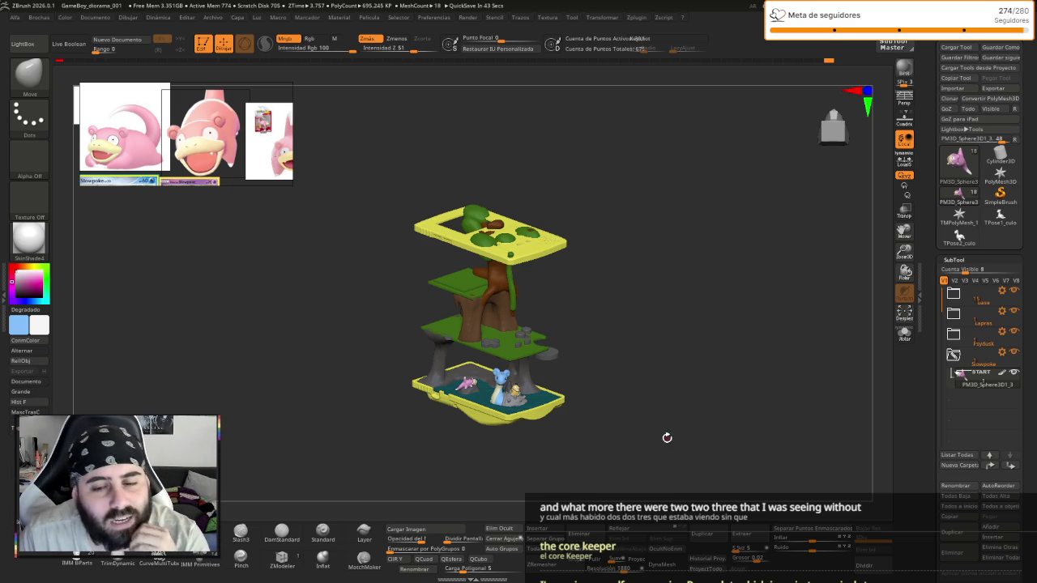
- Orbit the diorama to inspect Slowpoke, Lapras and Psyduck on the lower level, then save
{"action": "mouse_move", "coordinate": [666, 435]}
{"action": "left_mouse_down"}
{"action": "mouse_move", "coordinate": [657, 424]}
{"action": "mouse_move", "coordinate": [665, 433]}
{"action": "left_mouse_up"}
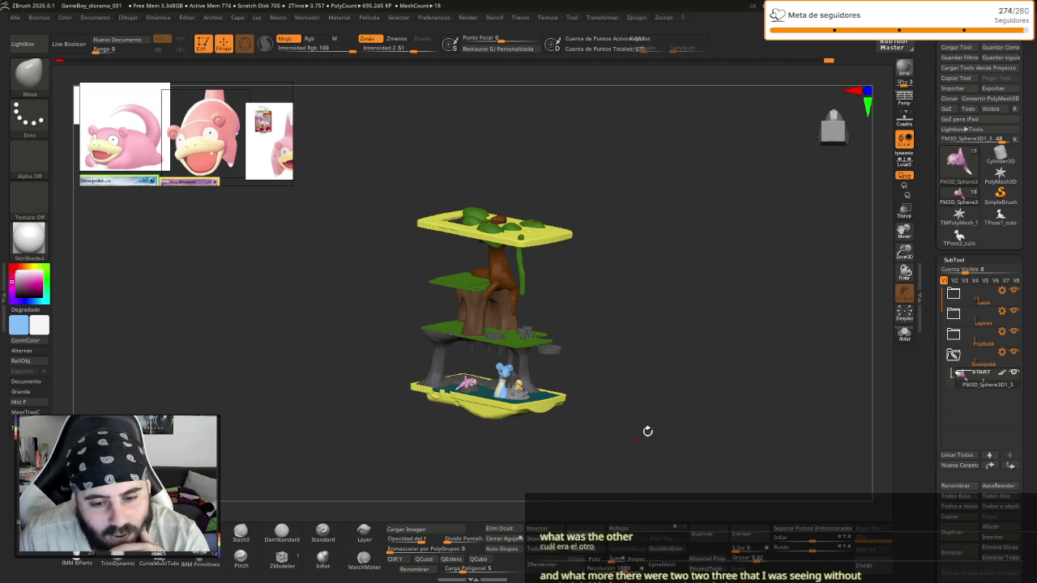
{"action": "left_click_drag", "start_coordinate": [648, 430], "coordinate": [647, 447]}
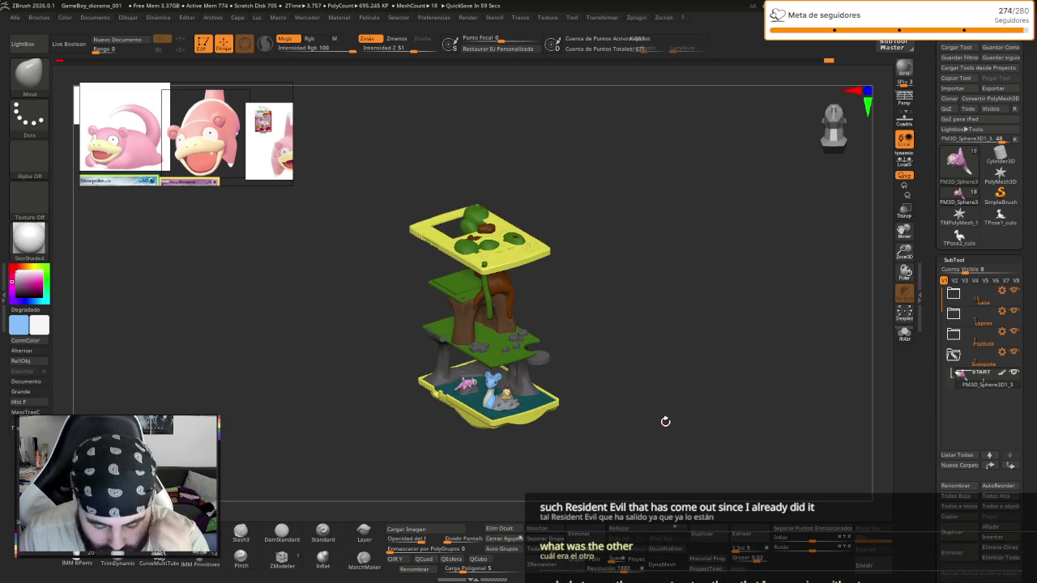
{"action": "left_click_drag", "start_coordinate": [665, 422], "coordinate": [669, 427]}
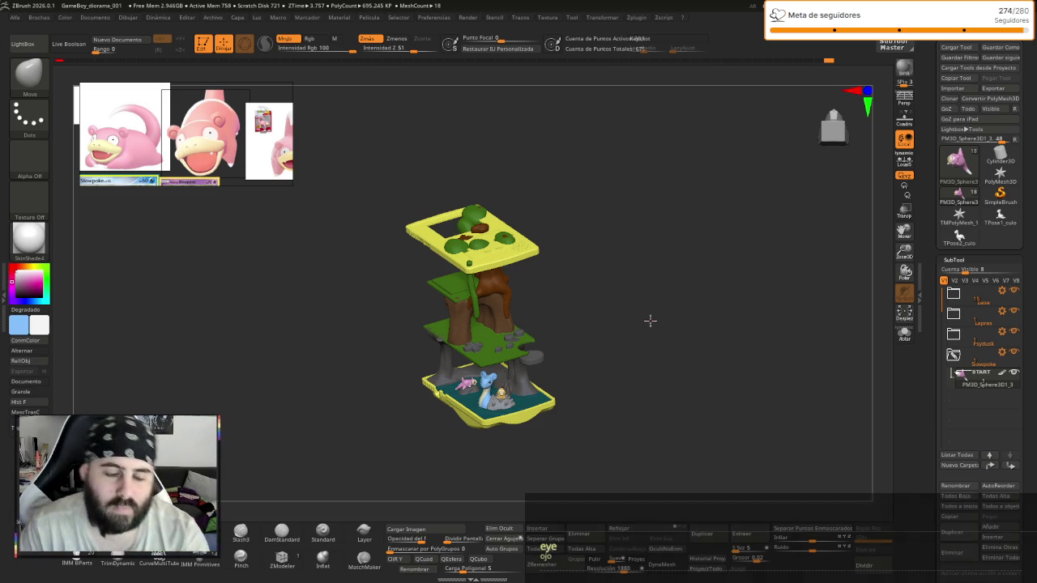
{"action": "mouse_move", "coordinate": [551, 359]}
{"action": "left_mouse_down"}
{"action": "mouse_move", "coordinate": [592, 343]}
{"action": "mouse_move", "coordinate": [644, 399]}
{"action": "mouse_move", "coordinate": [754, 384]}
{"action": "mouse_move", "coordinate": [747, 391]}
{"action": "mouse_move", "coordinate": [721, 345]}
{"action": "mouse_move", "coordinate": [729, 366]}
{"action": "left_mouse_up"}
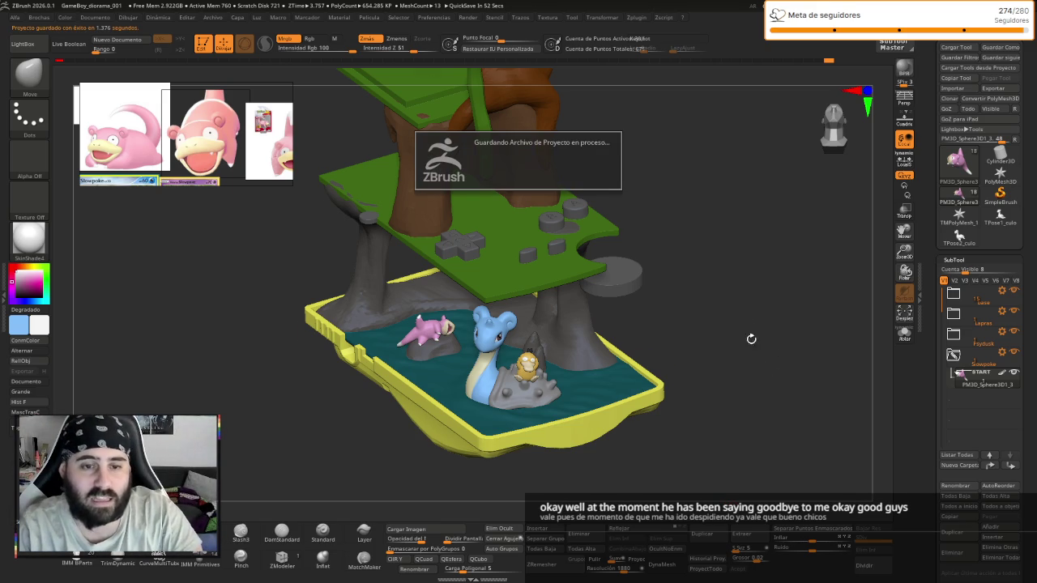
{"action": "mouse_move", "coordinate": [771, 362]}
{"action": "left_mouse_down"}
{"action": "mouse_move", "coordinate": [766, 380]}
{"action": "mouse_move", "coordinate": [713, 364]}
{"action": "mouse_move", "coordinate": [717, 465]}
{"action": "mouse_move", "coordinate": [694, 412]}
{"action": "mouse_move", "coordinate": [712, 392]}
{"action": "mouse_move", "coordinate": [705, 423]}
{"action": "mouse_move", "coordinate": [692, 370]}
{"action": "left_mouse_up"}
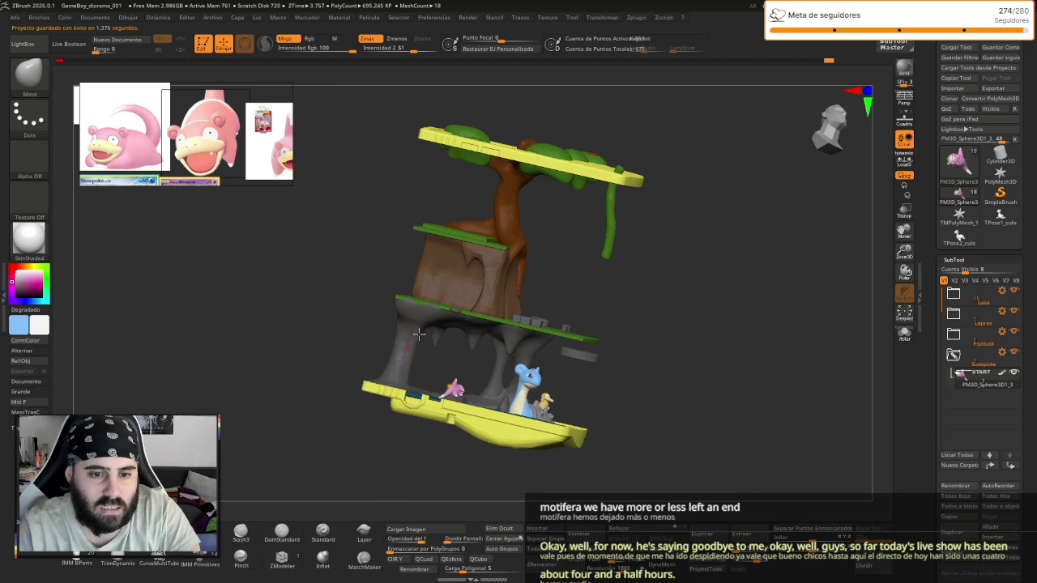
{"action": "mouse_move", "coordinate": [580, 382]}
{"action": "left_mouse_down"}
{"action": "mouse_move", "coordinate": [521, 390]}
{"action": "mouse_move", "coordinate": [542, 225]}
{"action": "left_mouse_up"}
{"action": "mouse_move", "coordinate": [569, 269]}
{"action": "left_mouse_down"}
{"action": "mouse_move", "coordinate": [603, 291]}
{"action": "mouse_move", "coordinate": [672, 407]}
{"action": "mouse_move", "coordinate": [734, 397]}
{"action": "mouse_move", "coordinate": [708, 358]}
{"action": "mouse_move", "coordinate": [720, 357]}
{"action": "mouse_move", "coordinate": [585, 390]}
{"action": "mouse_move", "coordinate": [724, 308]}
{"action": "mouse_move", "coordinate": [777, 312]}
{"action": "mouse_move", "coordinate": [720, 305]}
{"action": "mouse_move", "coordinate": [712, 259]}
{"action": "left_mouse_up"}
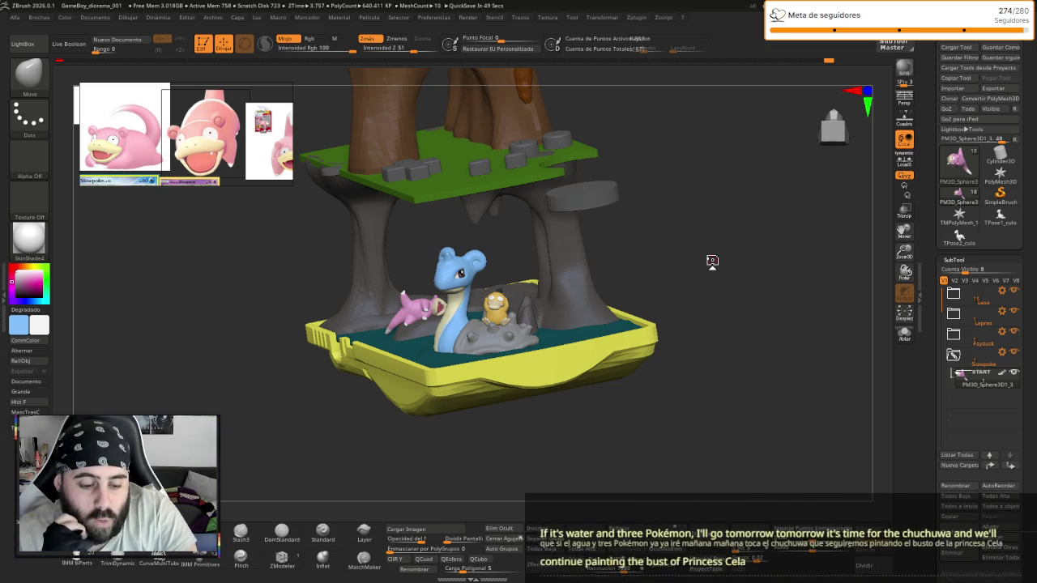
{"action": "left_click_drag", "start_coordinate": [712, 261], "coordinate": [661, 446]}
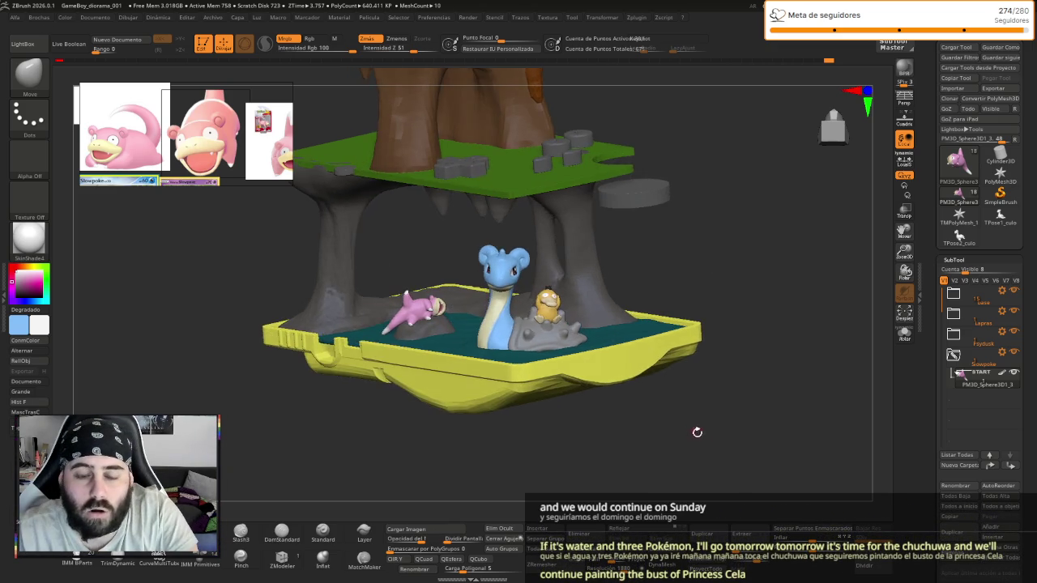